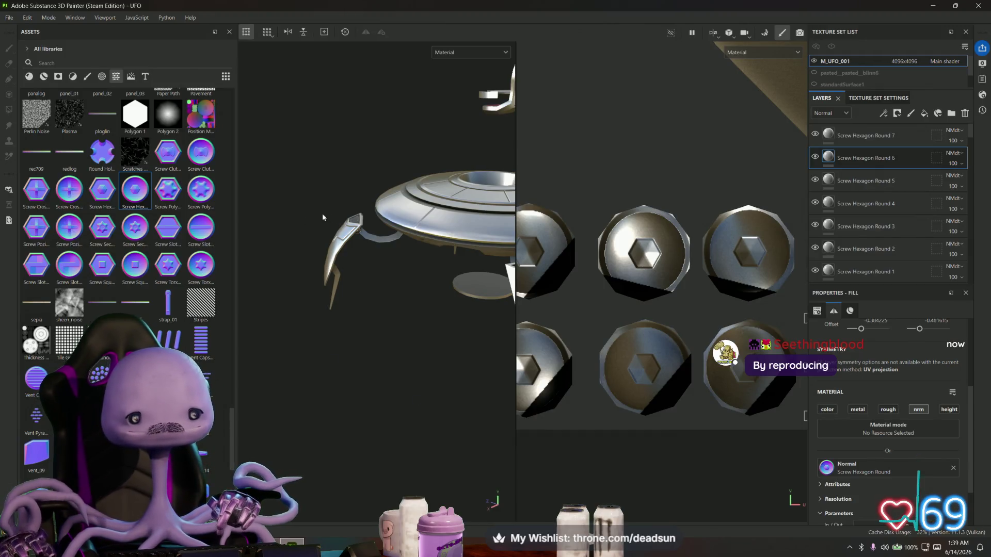
Step: Orbit and zoom to a close side view of the UFO's saucer rim and the disc below
alt+drag(322, 213, 434, 358)
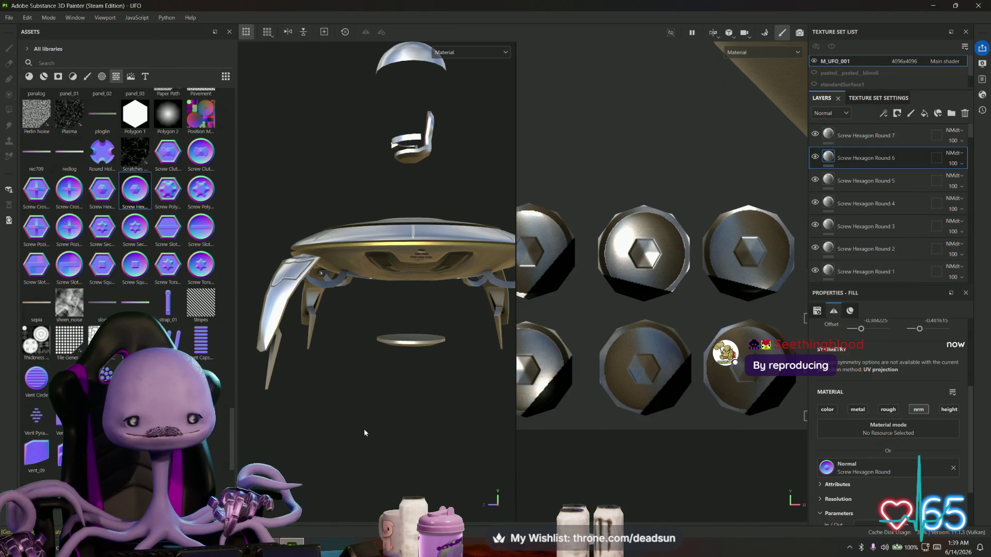
mouse_move(364, 433)
alt+mouse_down()
mouse_move(379, 311)
mouse_move(364, 418)
alt+mouse_up()
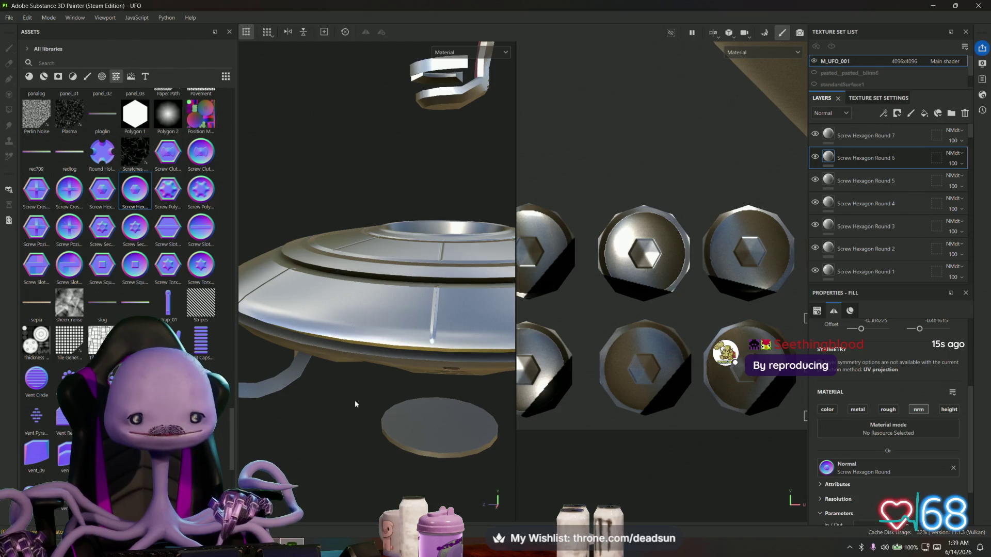
mouse_move(351, 462)
alt+mouse_down()
mouse_move(347, 471)
mouse_move(364, 454)
mouse_move(325, 320)
mouse_move(325, 376)
alt+mouse_up()
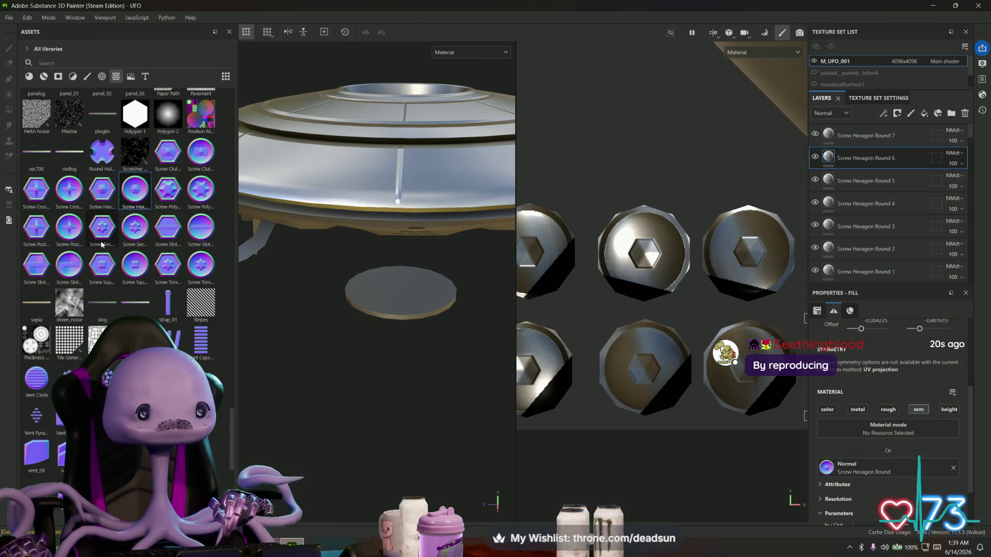
Step: Scroll through the Assets library, previewing thumbnails, until the Circle Bump Small stamp appears
scroll(104, 245, down, 3)
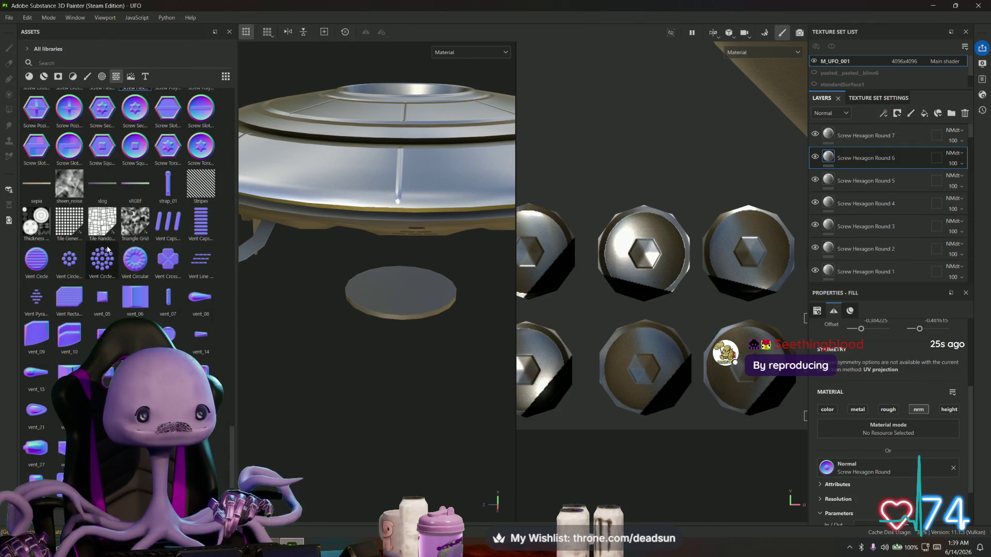
mouse_move(102, 252)
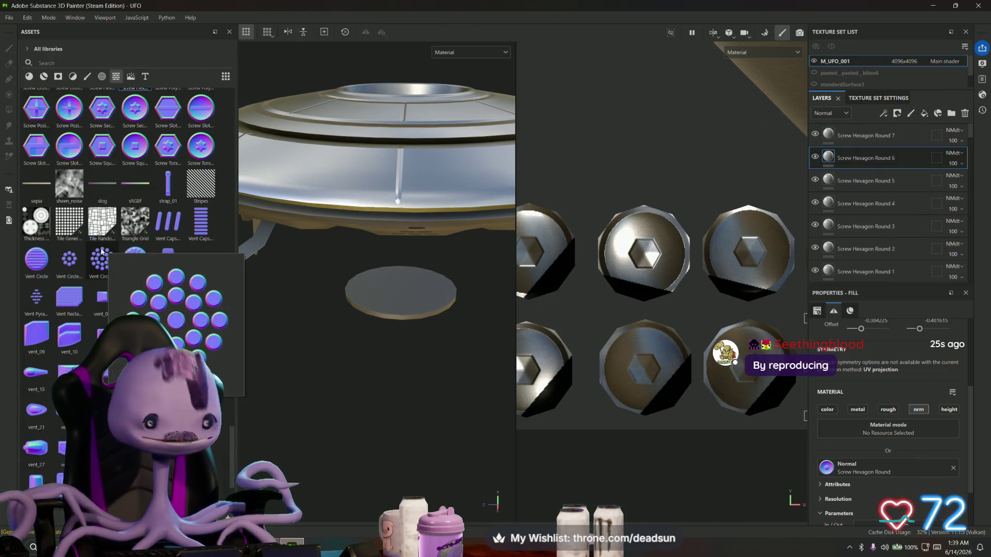
scroll(102, 252, down, 4)
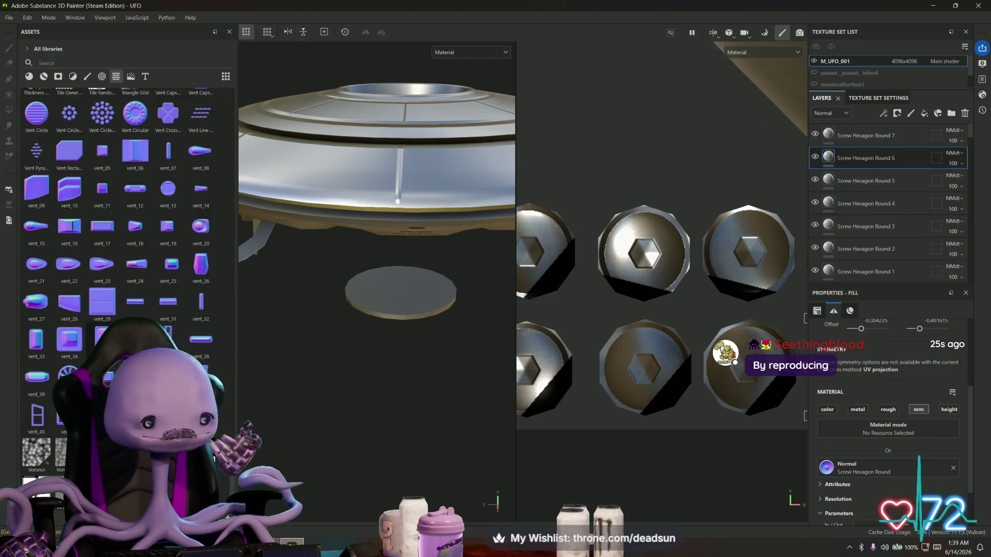
scroll(102, 252, up, 10)
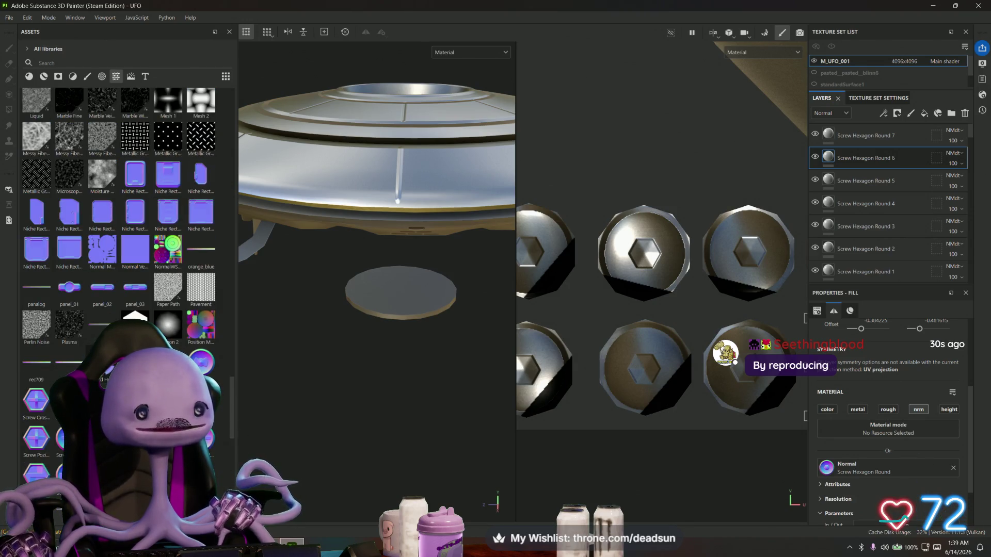
scroll(57, 428, up, 9)
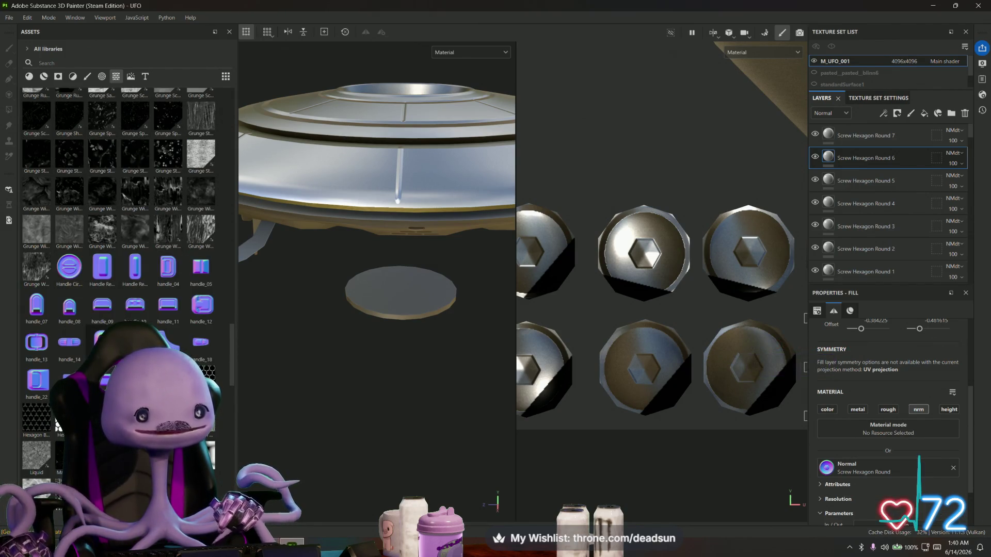
scroll(119, 258, down, 3)
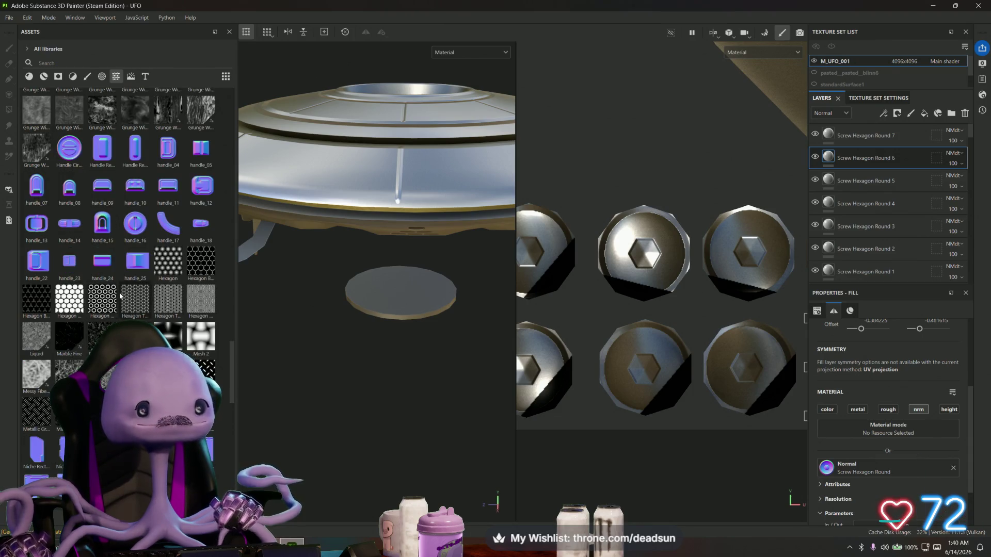
scroll(120, 296, up, 10)
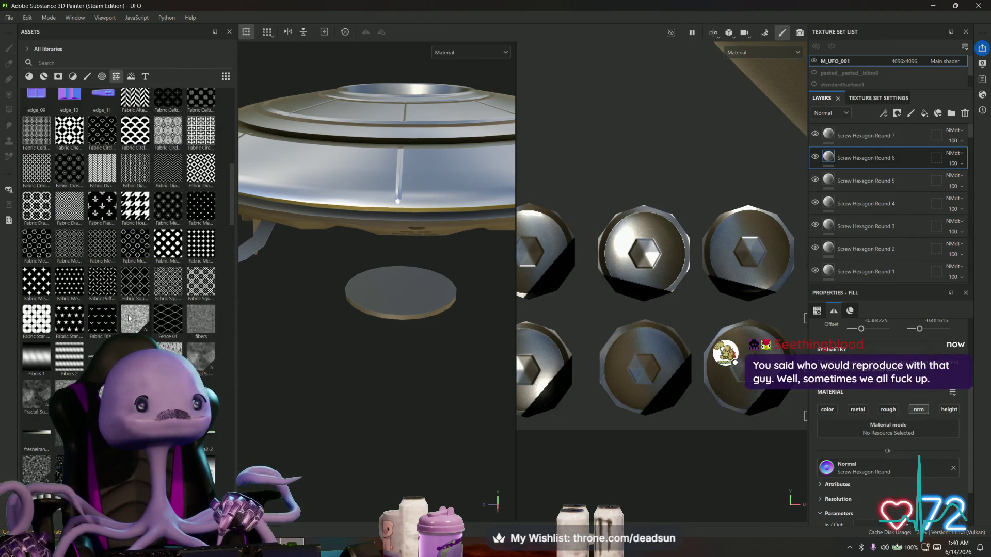
scroll(129, 318, up, 9)
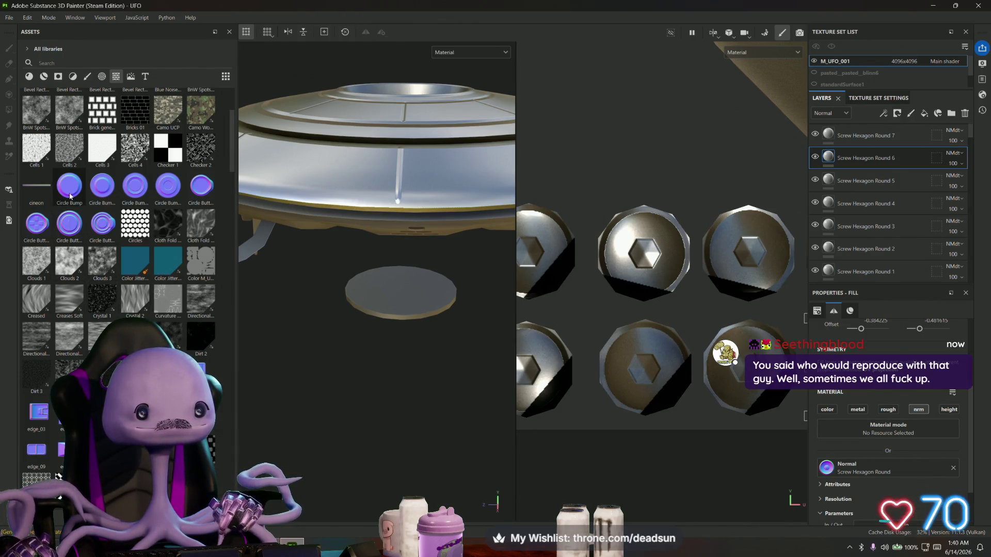
Step: Drag Circle Bump Small onto the grey disc and apply it as a Normal fill layer
mouse_move(164, 188)
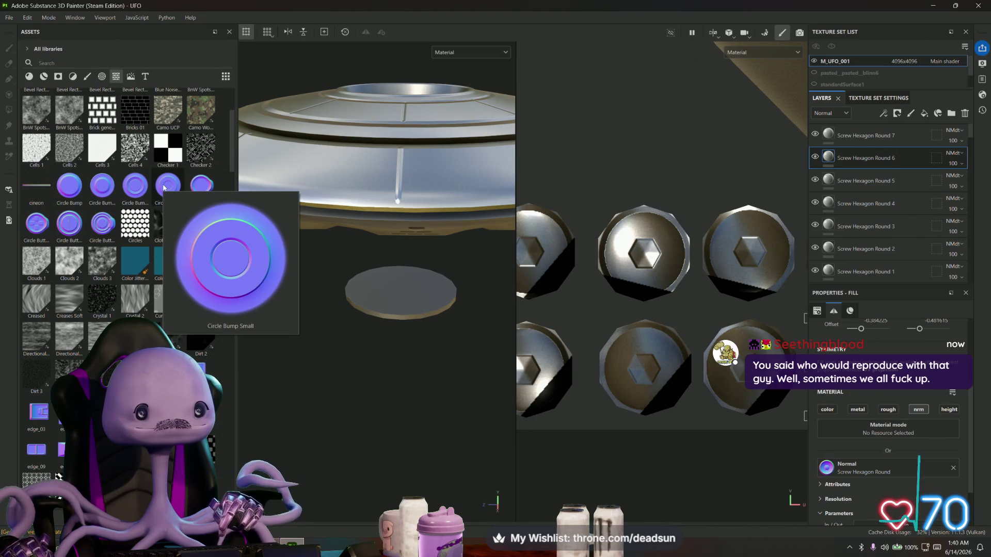
mouse_move(164, 188)
mouse_down()
mouse_move(475, 300)
mouse_move(327, 291)
mouse_up()
scroll(709, 220, down, 4)
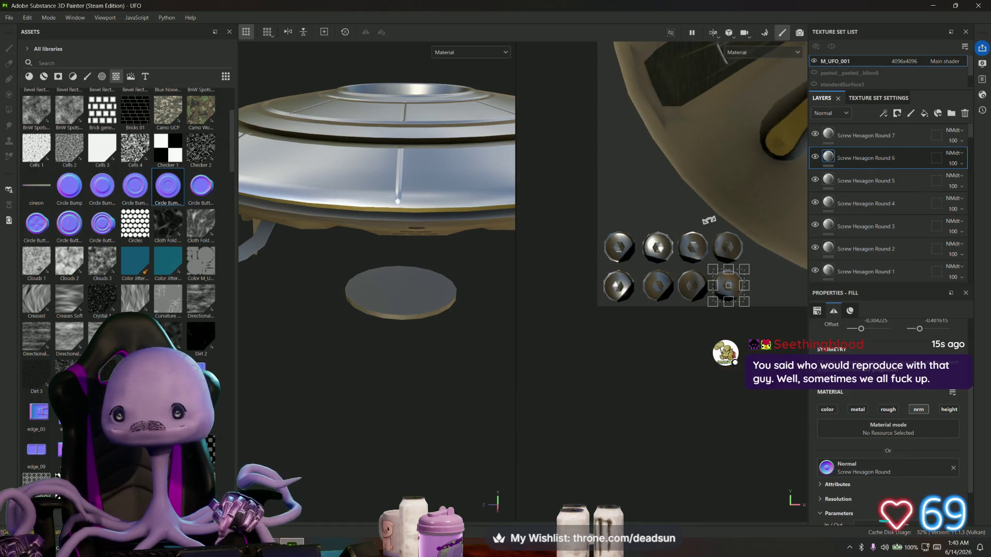
scroll(710, 220, up, 5)
scroll(665, 263, down, 3)
scroll(623, 302, up, 4)
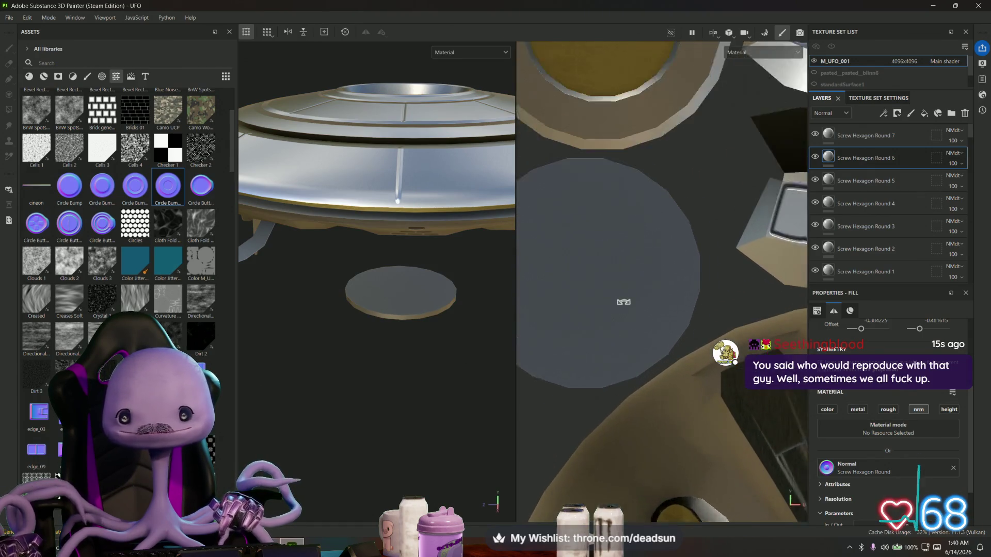
scroll(624, 302, up, 1)
mouse_move(161, 191)
mouse_down()
mouse_move(385, 222)
mouse_move(568, 265)
mouse_up()
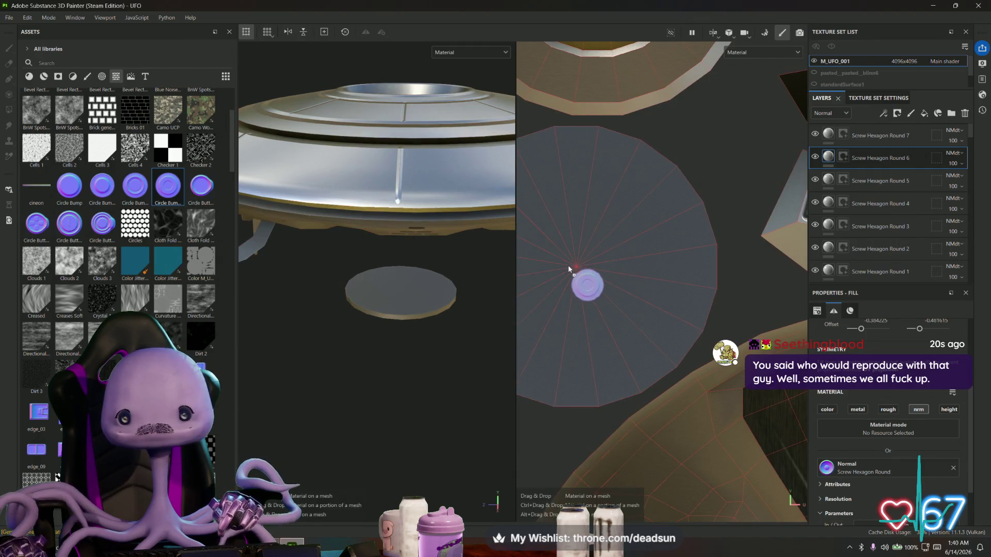
drag(601, 324, 594, 320)
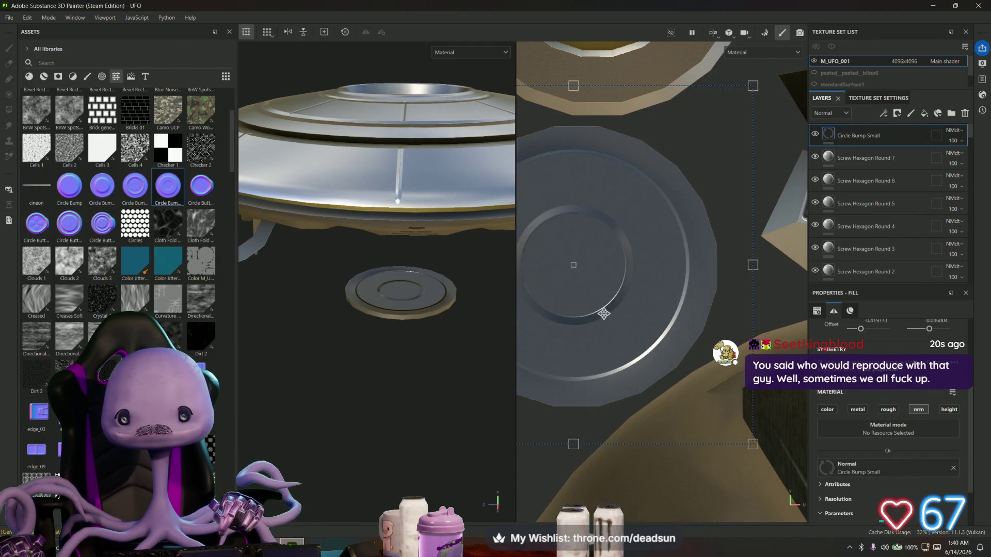
Step: Enlarge and centre the Circle Bump Small projection so it covers the disc
drag(652, 215, 649, 212)
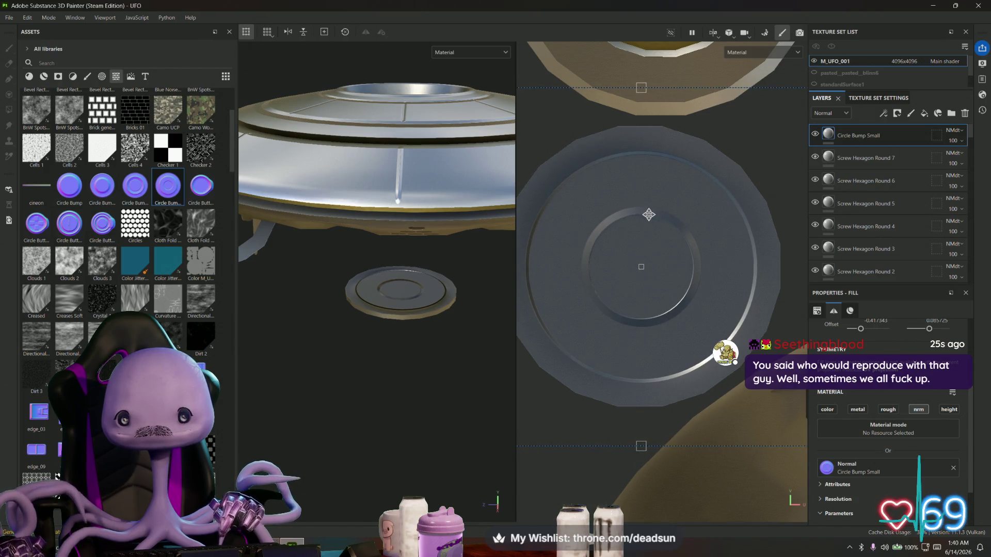
scroll(648, 214, down, 3)
drag(729, 167, 746, 157)
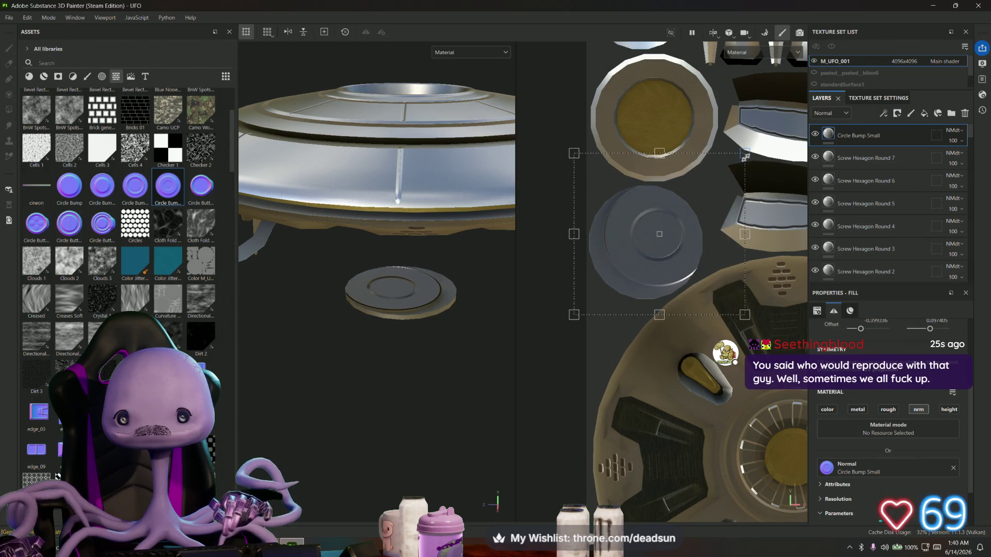
drag(683, 206, 668, 215)
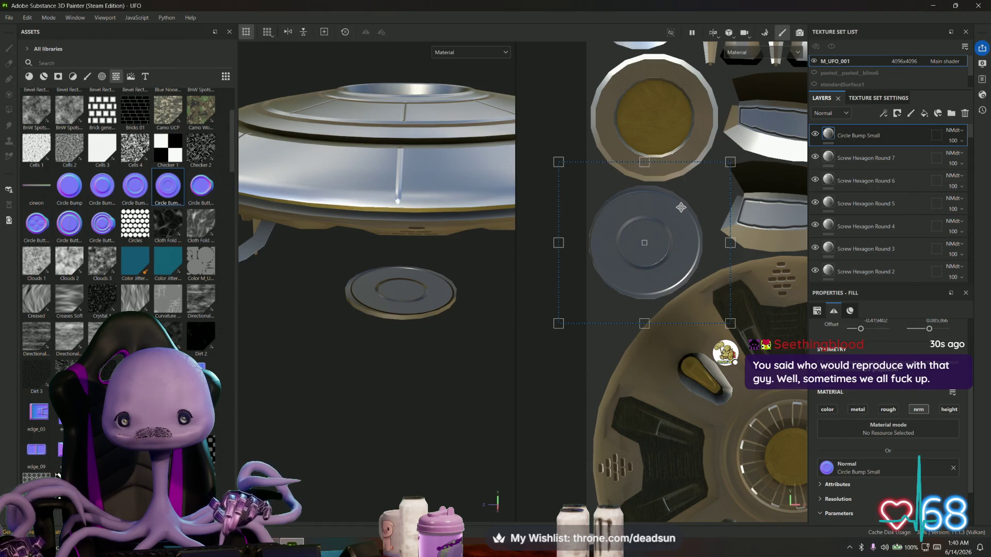
drag(682, 207, 682, 208)
mouse_move(343, 384)
alt+mouse_down()
mouse_move(342, 401)
mouse_move(343, 193)
alt+mouse_up()
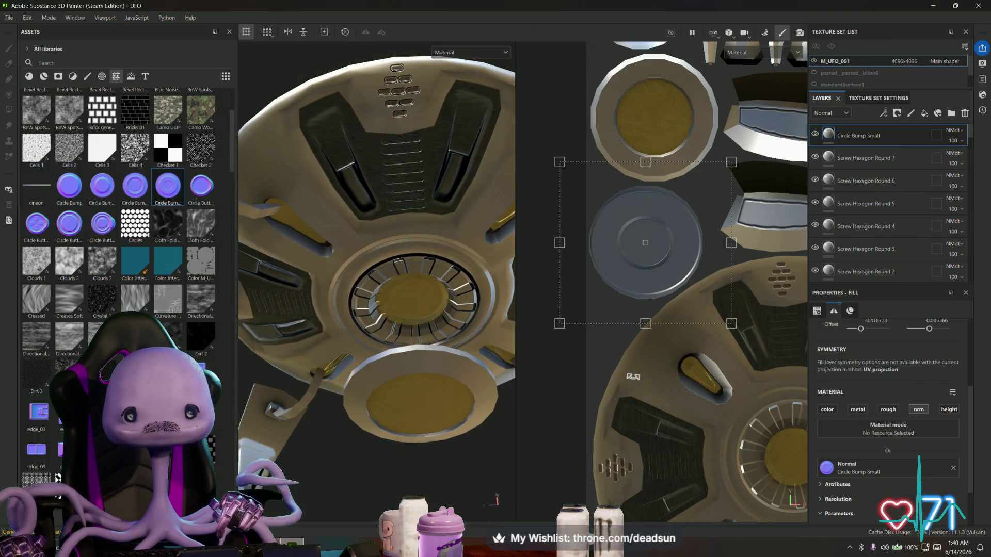
Step: Add the Bevel Circle stamp from Assets as a new normal fill layer
scroll(589, 339, down, 5)
scroll(588, 339, up, 5)
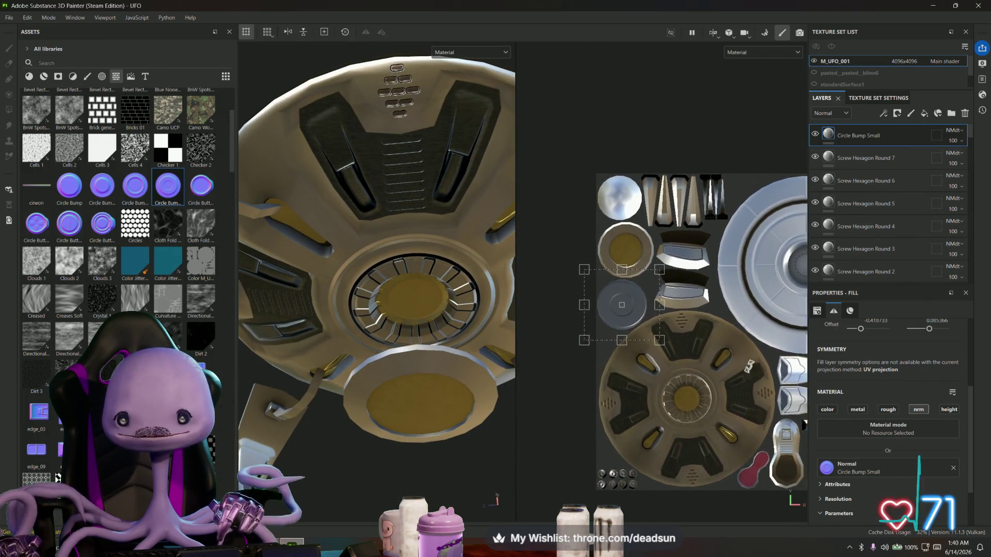
scroll(173, 160, up, 3)
scroll(173, 160, up, 1)
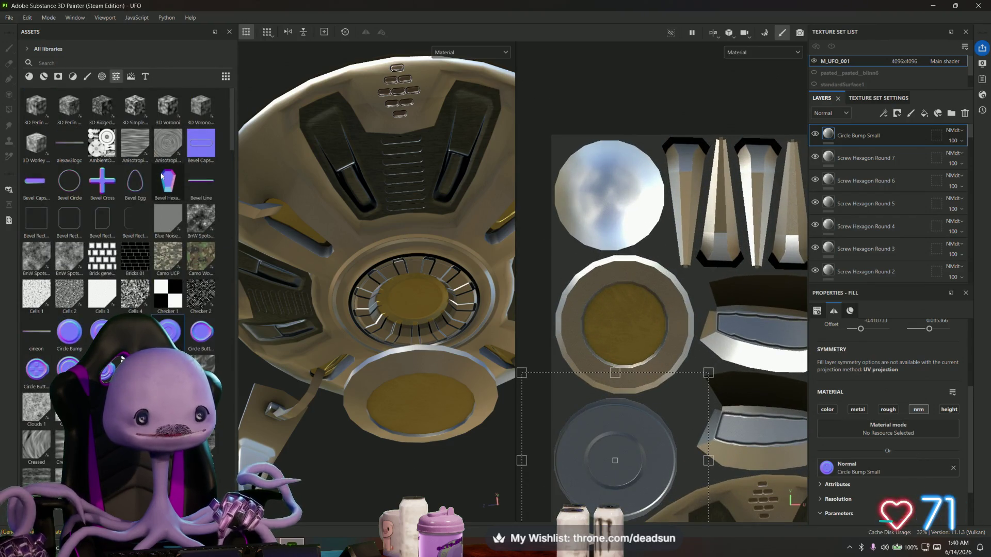
mouse_move(69, 182)
mouse_down()
mouse_move(217, 232)
mouse_move(626, 326)
mouse_up()
click(645, 378)
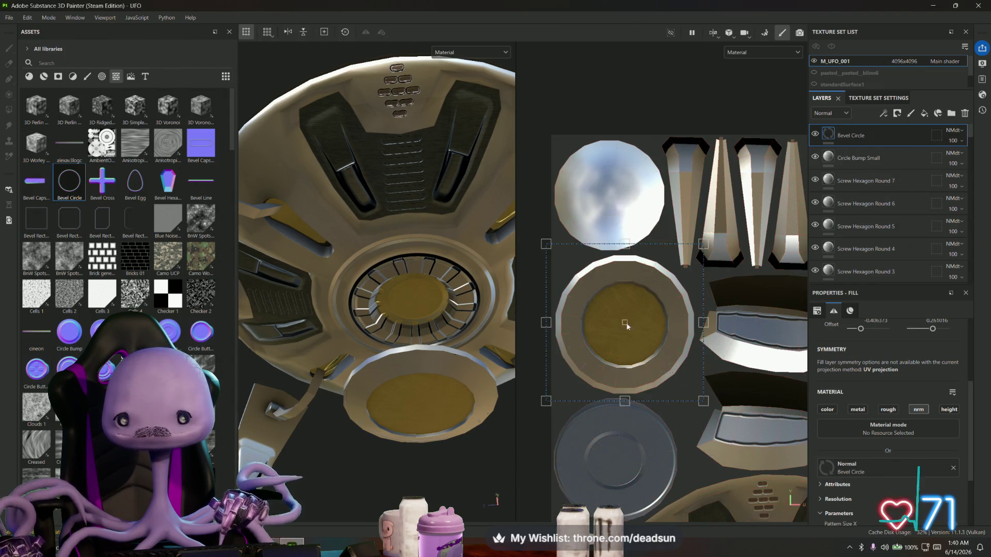
Step: Move and scale the Bevel Circle projection to match the centre disc's rim
scroll(627, 327, down, 2)
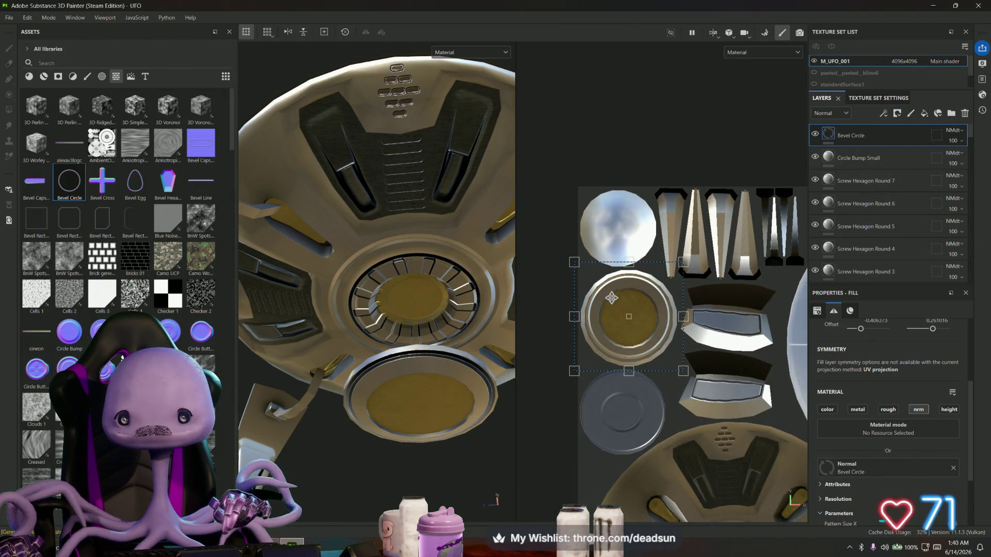
scroll(612, 298, up, 3)
drag(636, 299, 636, 304)
scroll(636, 305, down, 2)
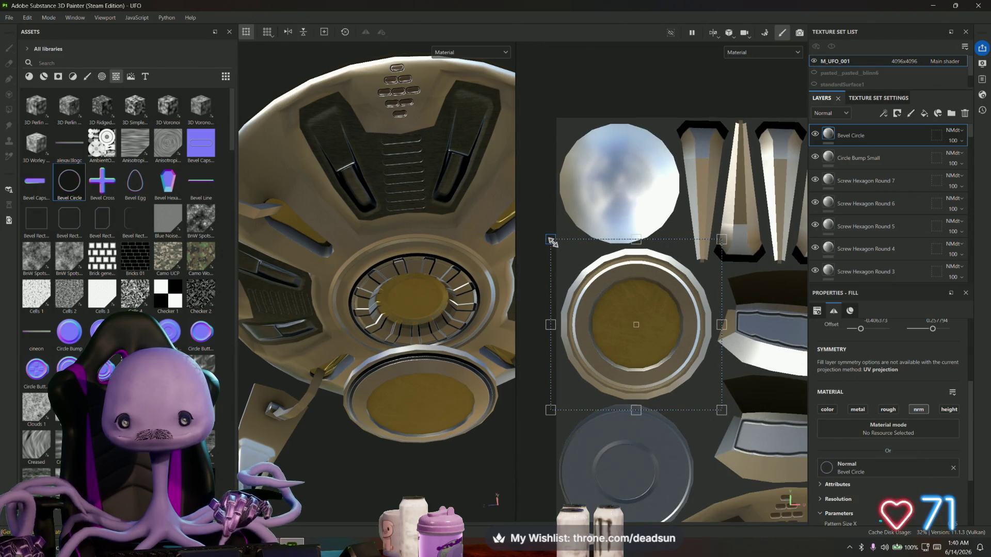
drag(562, 251, 571, 260)
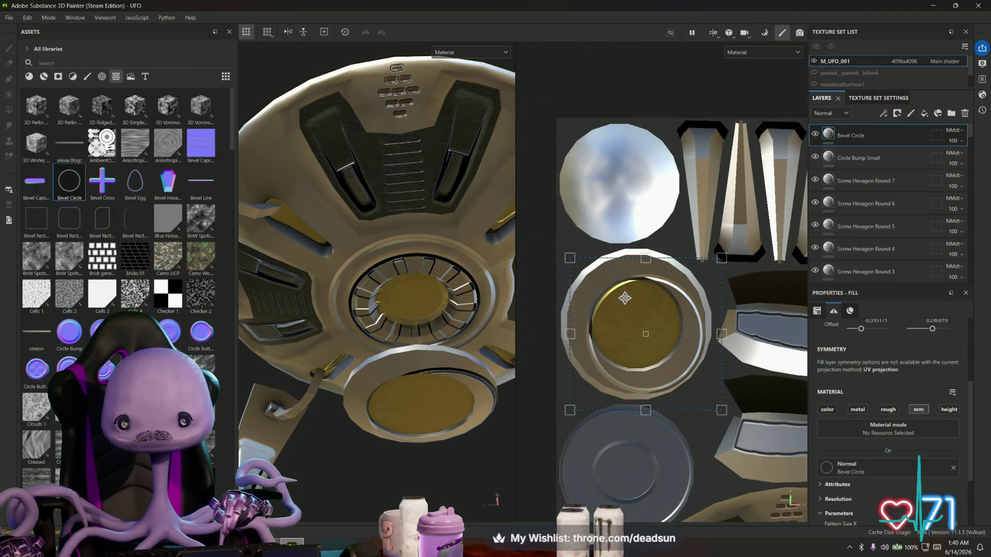
drag(624, 298, 619, 290)
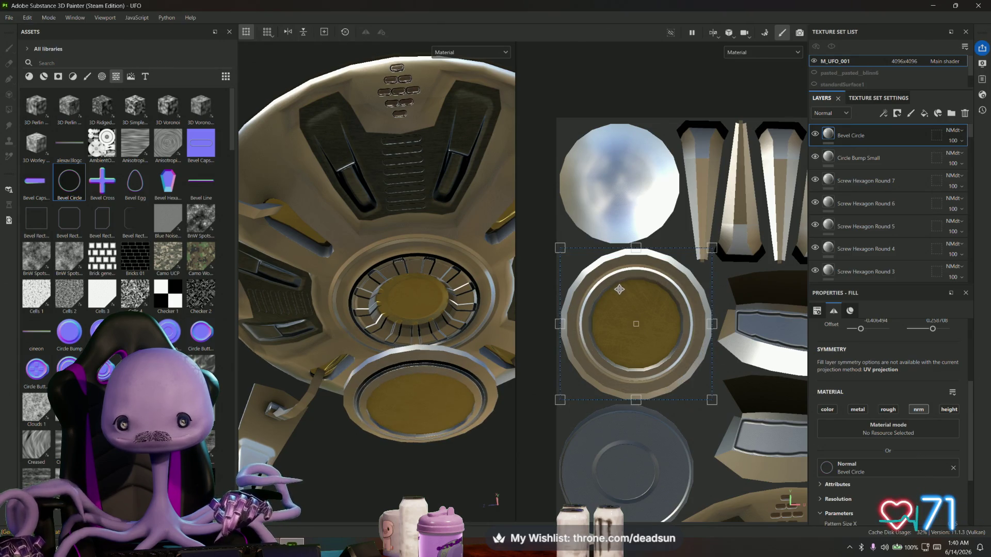
drag(561, 246, 555, 243)
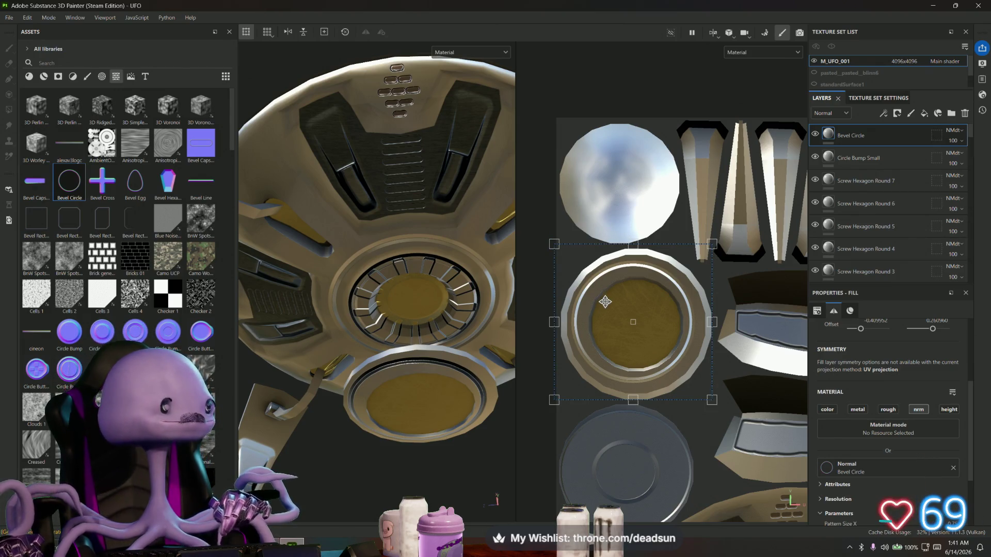
scroll(624, 313, up, 1)
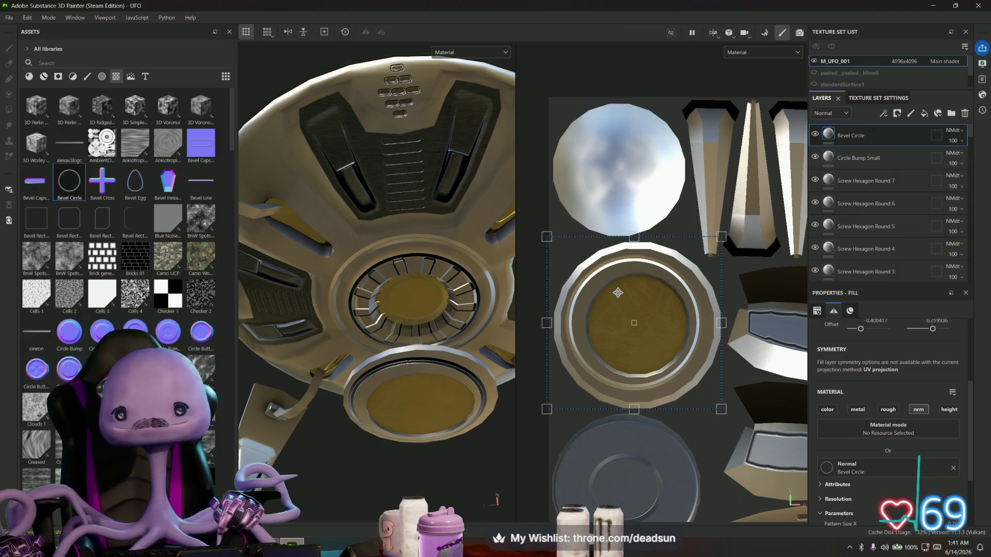
drag(620, 295, 645, 302)
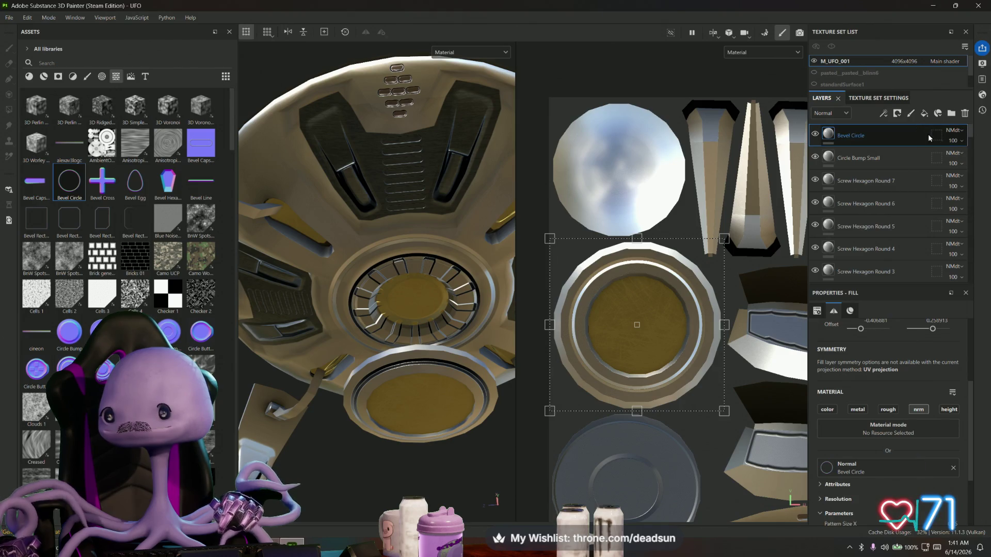
Step: Lower the Bevel Circle layer's opacity to 21
drag(972, 163, 956, 163)
mouse_move(449, 248)
alt+mouse_down()
mouse_move(460, 191)
mouse_move(467, 480)
mouse_move(410, 381)
mouse_move(376, 374)
mouse_move(376, 434)
mouse_move(368, 278)
mouse_move(366, 403)
mouse_move(394, 394)
mouse_move(398, 376)
mouse_move(382, 392)
mouse_move(379, 302)
alt+mouse_up()
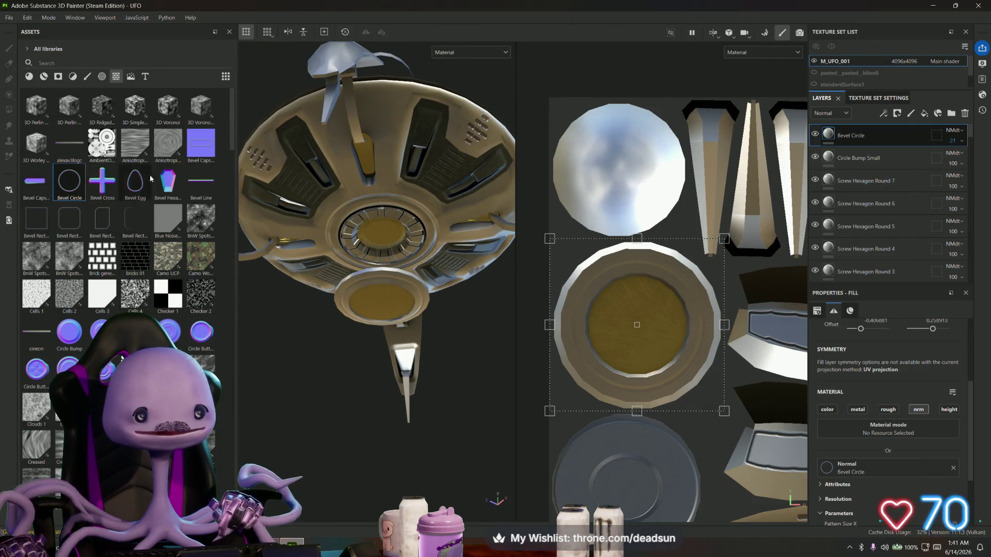
mouse_move(362, 268)
alt+mouse_down()
mouse_move(355, 254)
mouse_move(376, 213)
alt+mouse_up()
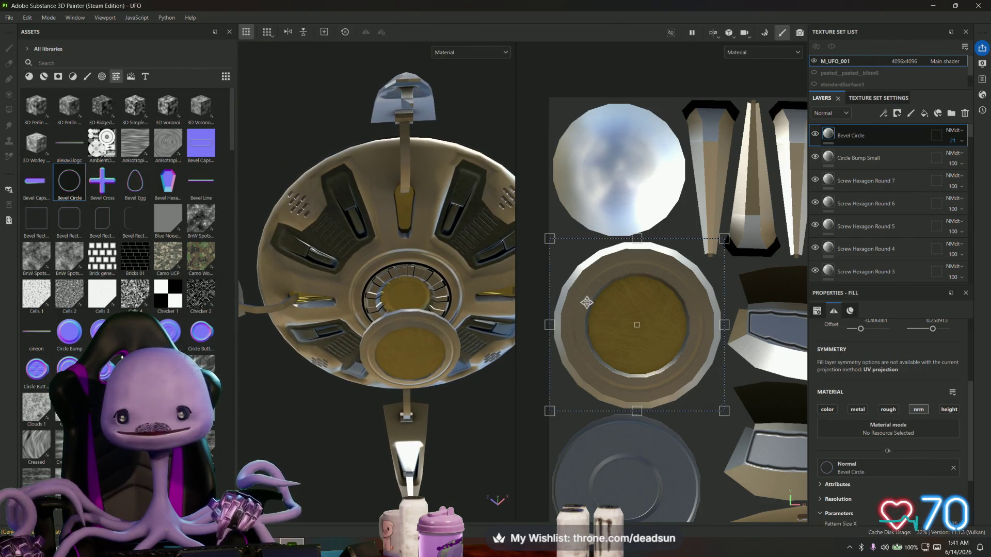
scroll(716, 371, up, 5)
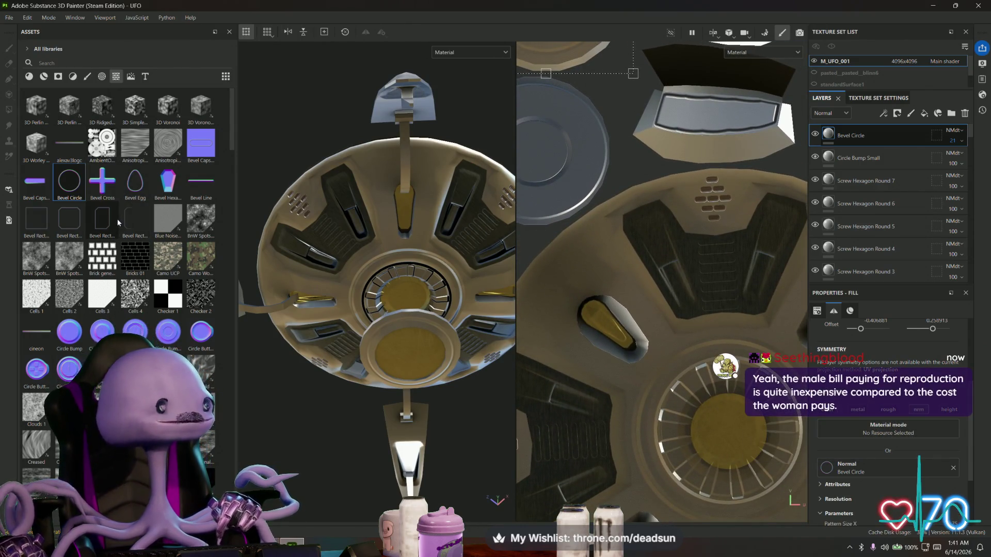
Step: Drop the Bevel Egg stamp onto the UV layout, rotating and shrinking it onto an egg recess
mouse_move(117, 217)
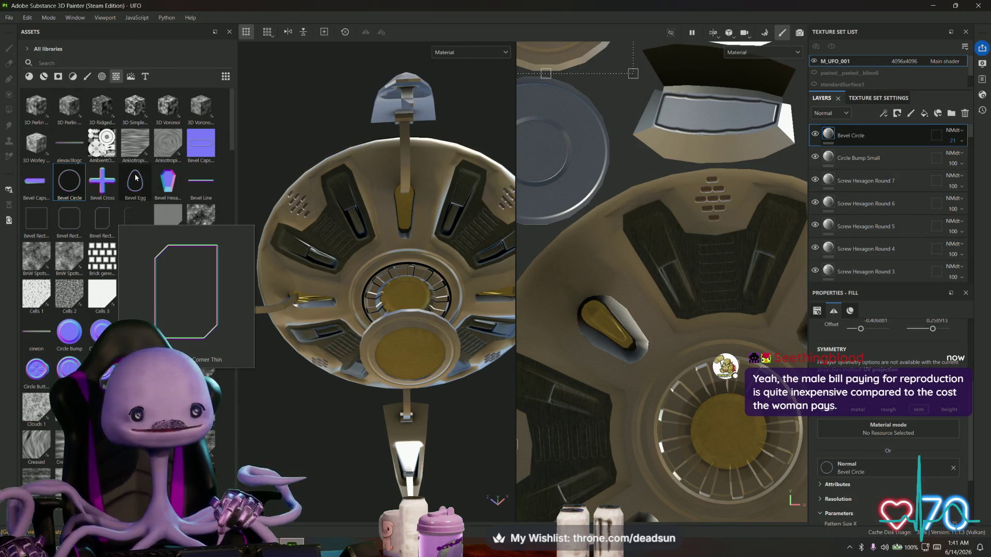
drag(135, 178, 592, 311)
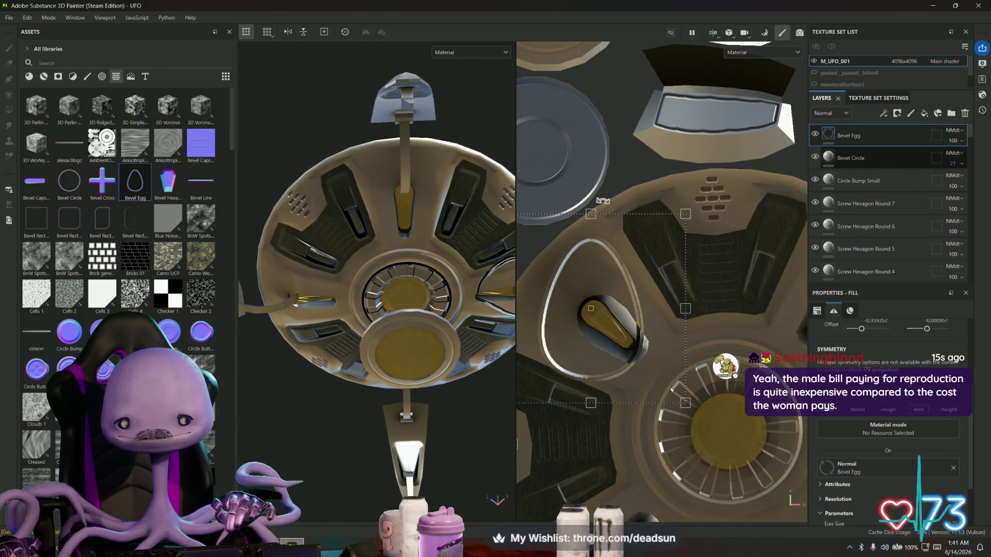
mouse_move(712, 221)
mouse_down()
mouse_move(736, 273)
mouse_move(737, 333)
mouse_up()
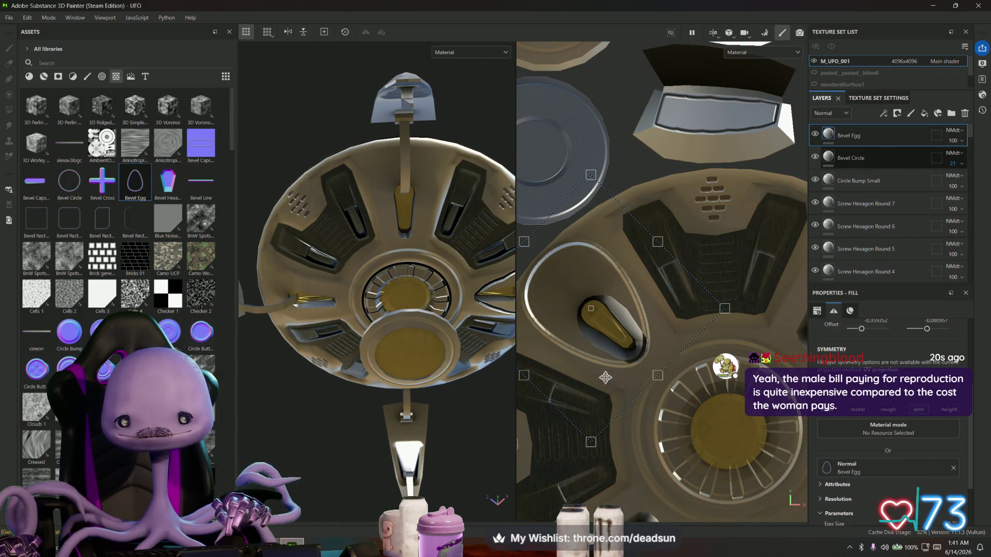
drag(597, 310, 608, 320)
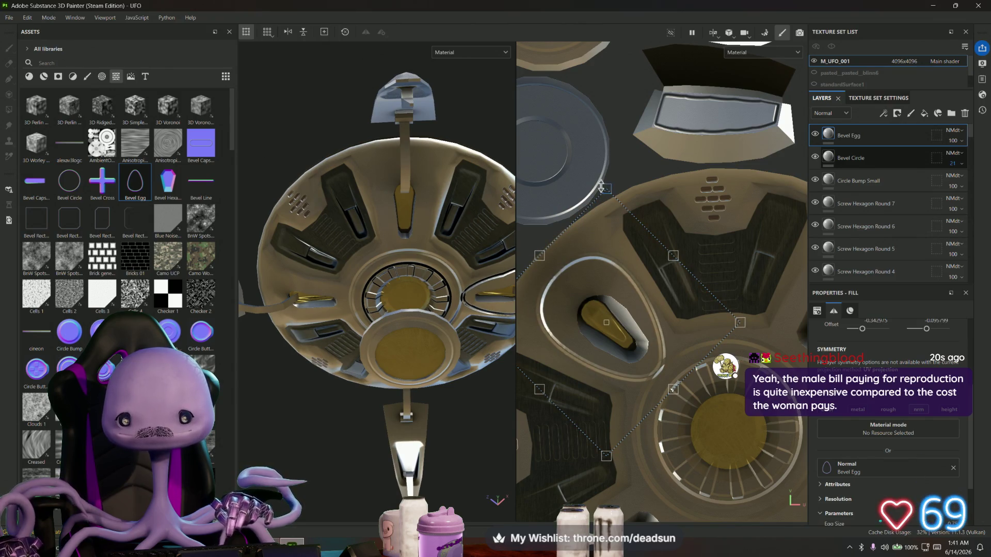
drag(608, 194, 572, 280)
drag(581, 341, 605, 303)
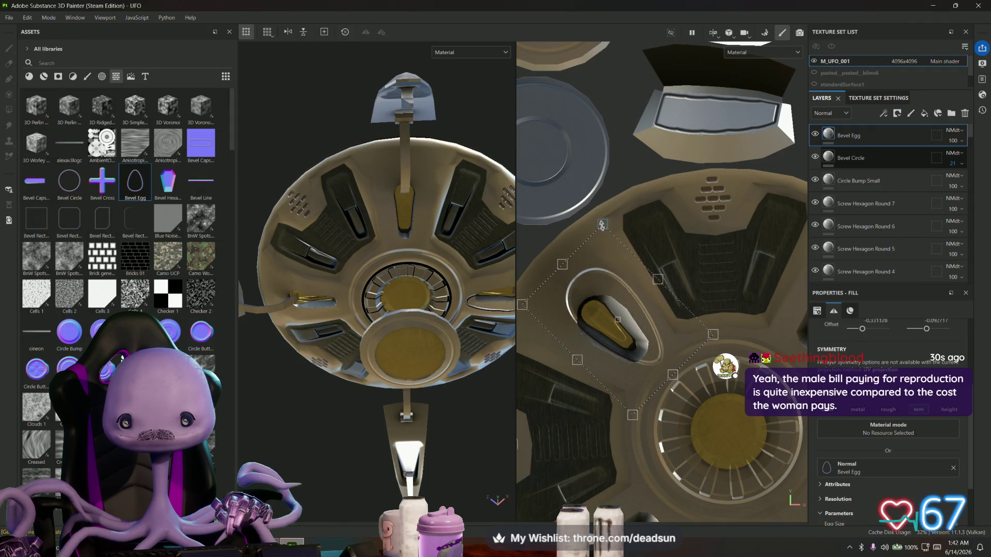
Step: Fine-tune the egg stamp's rotation, width and position to fit the recess
mouse_move(600, 244)
mouse_down()
mouse_move(595, 275)
mouse_move(610, 291)
mouse_up()
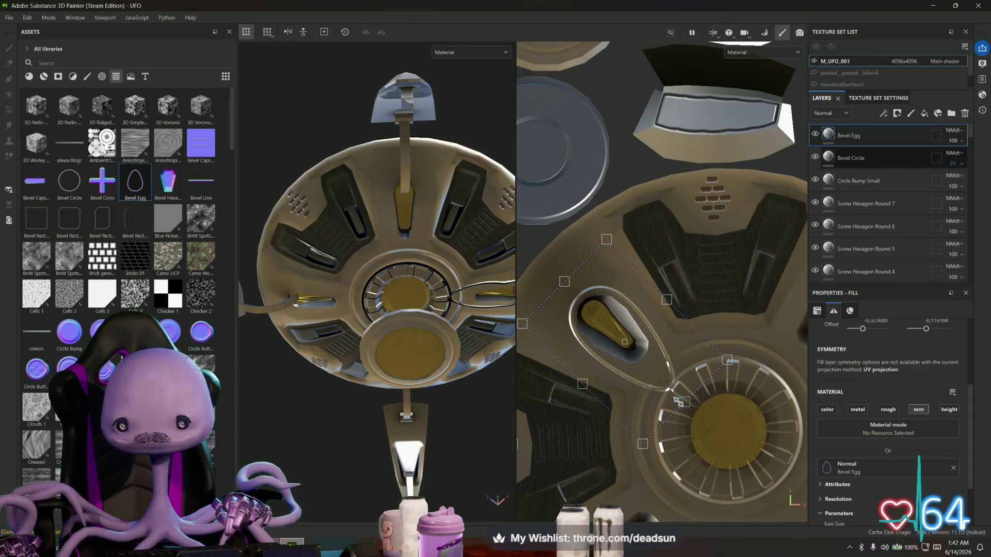
drag(681, 400, 663, 378)
drag(639, 338, 643, 343)
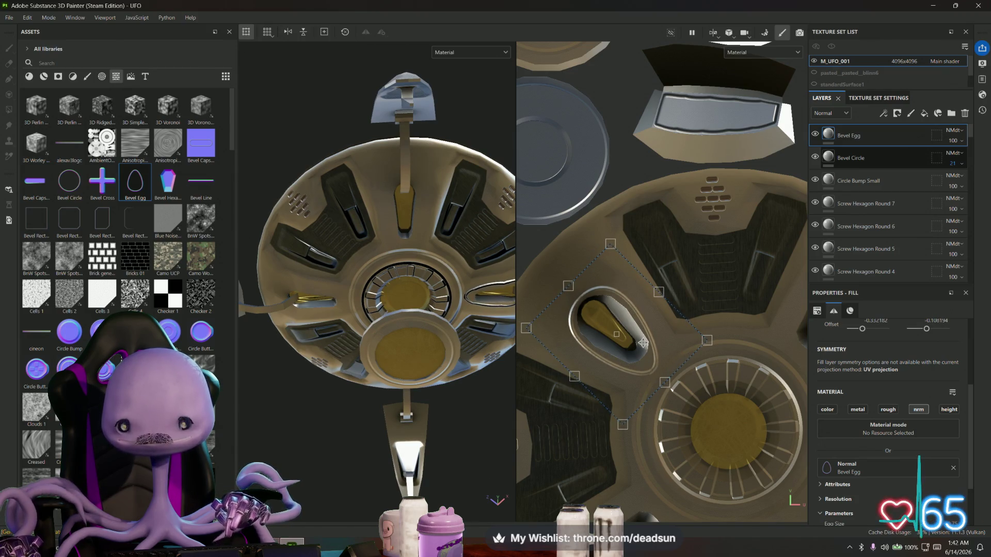
mouse_move(479, 380)
alt+mouse_down()
mouse_move(288, 410)
mouse_move(280, 328)
alt+mouse_up()
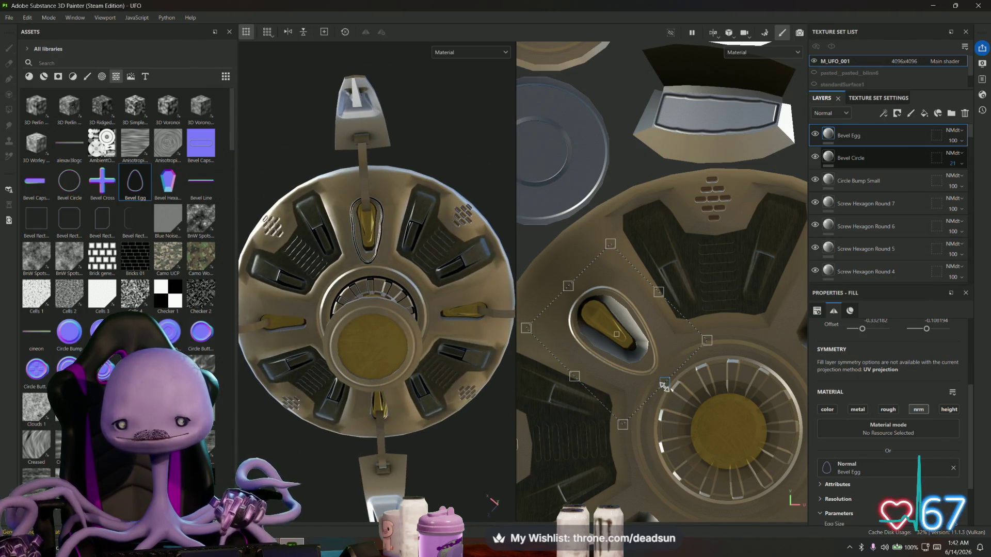
drag(665, 382, 666, 375)
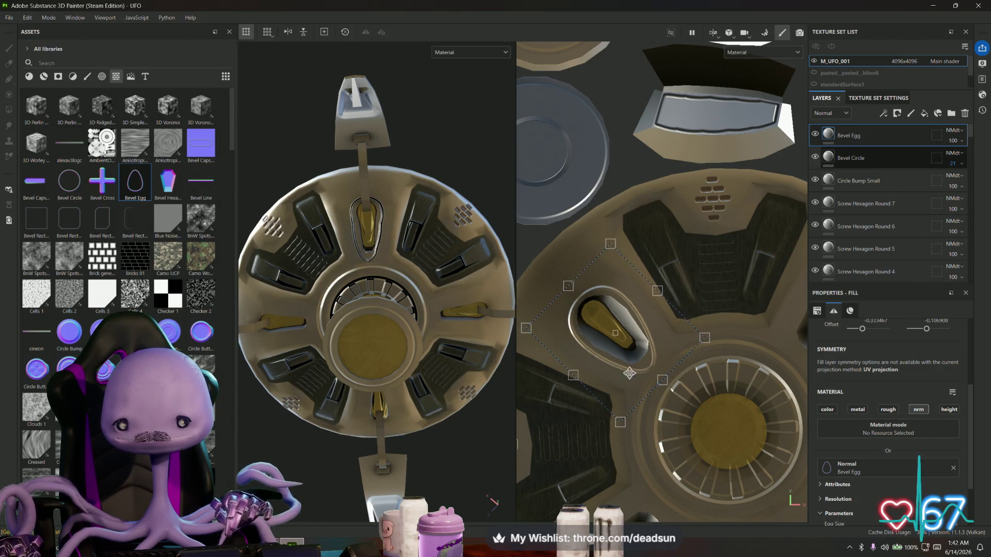
drag(573, 375, 575, 375)
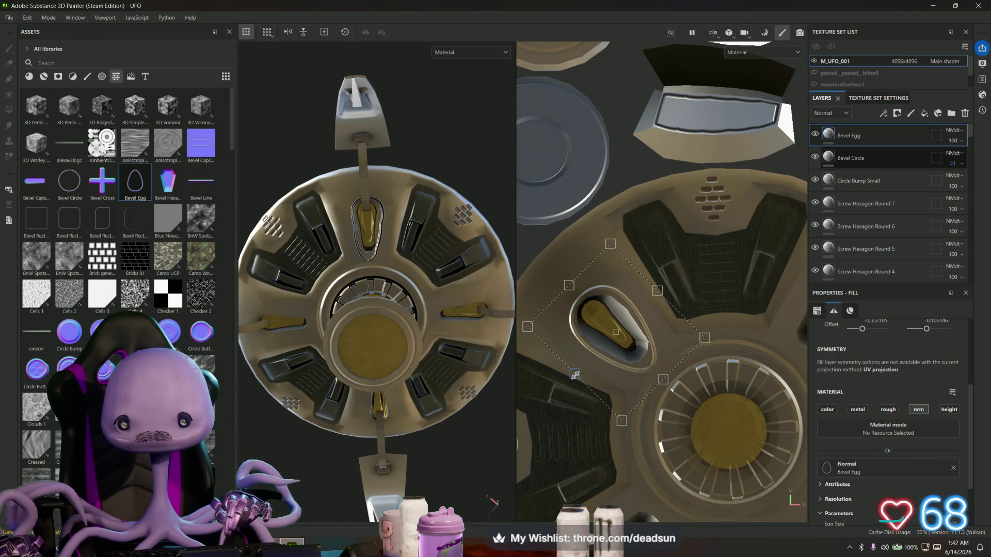
drag(607, 347, 607, 350)
alt+drag(386, 298, 329, 408)
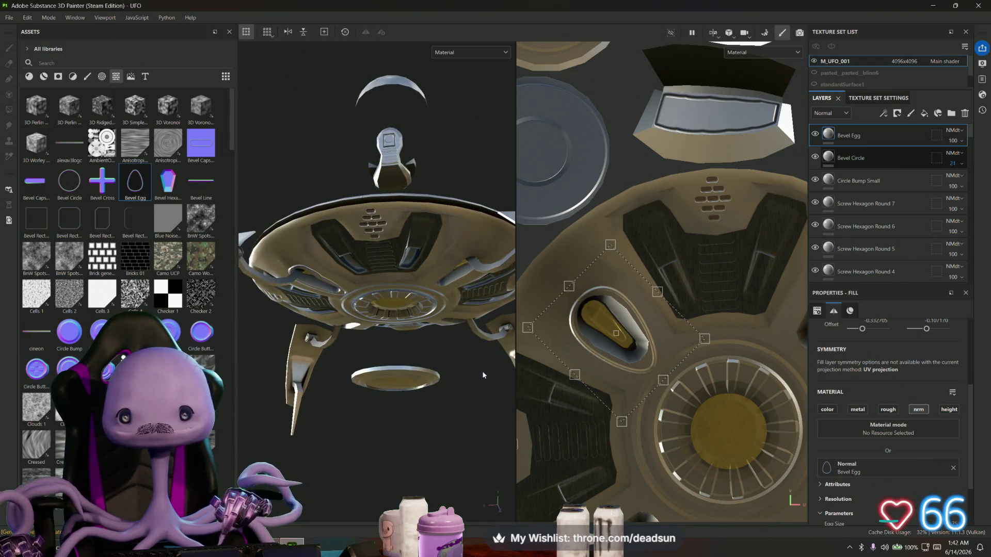
mouse_move(493, 386)
alt+mouse_down()
mouse_move(437, 293)
mouse_move(525, 359)
alt+mouse_up()
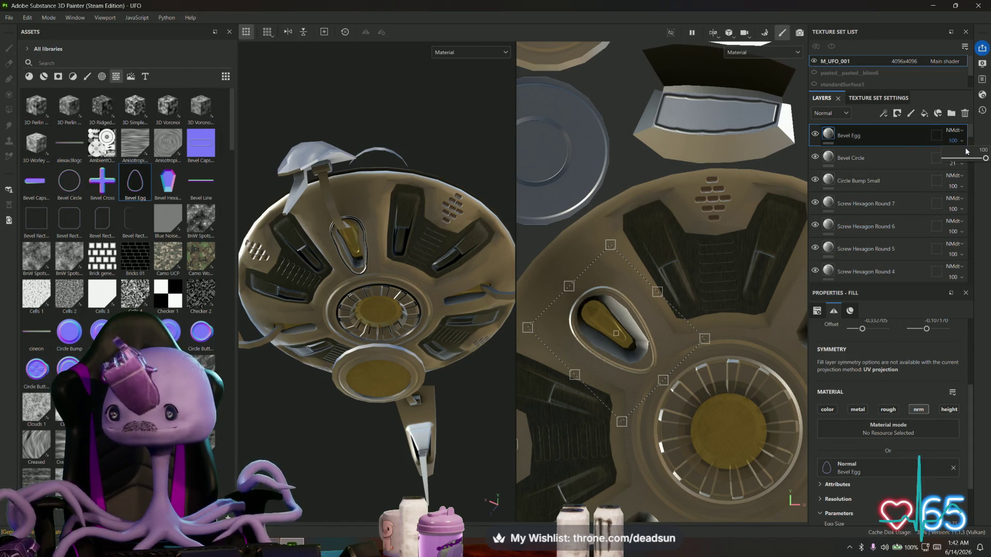
Step: Set the Bevel Egg layer's strength to 12
drag(986, 159, 955, 160)
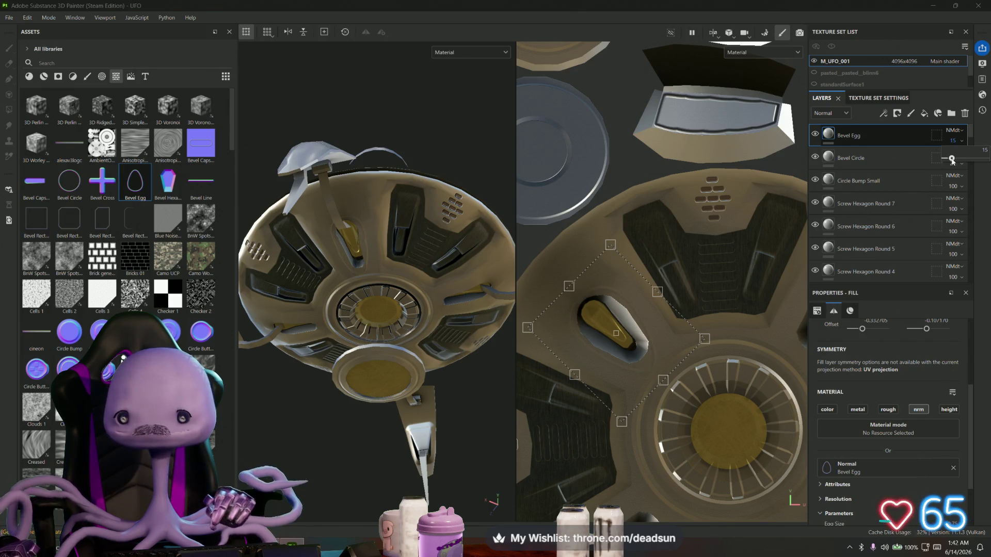
drag(953, 161, 950, 161)
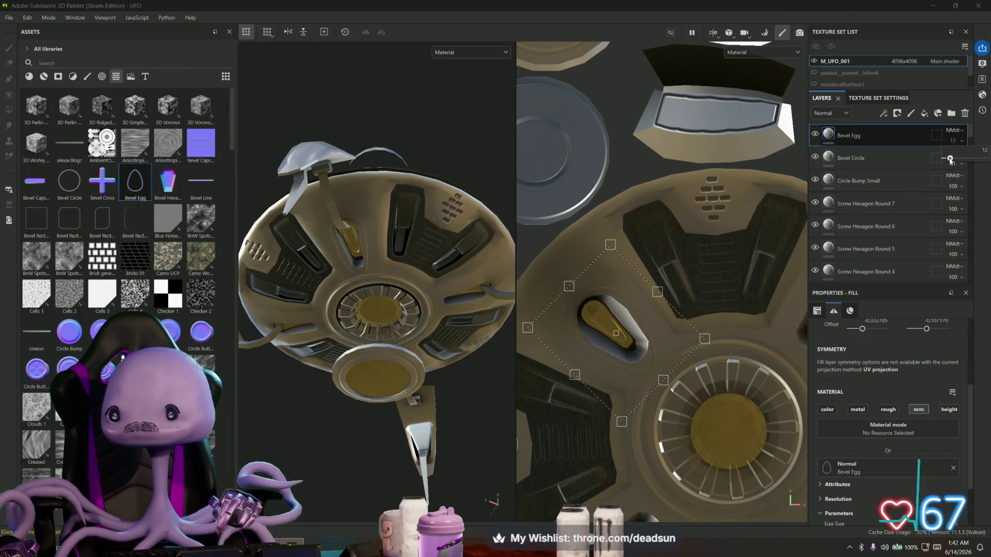
mouse_move(407, 278)
alt+mouse_down()
mouse_move(407, 239)
mouse_move(405, 330)
mouse_move(401, 297)
alt+mouse_up()
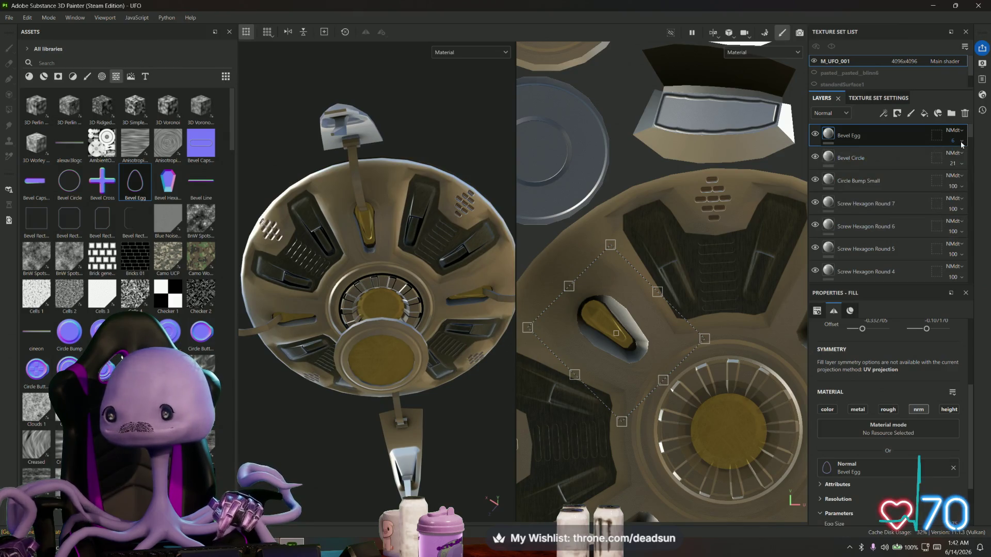
drag(951, 160, 959, 160)
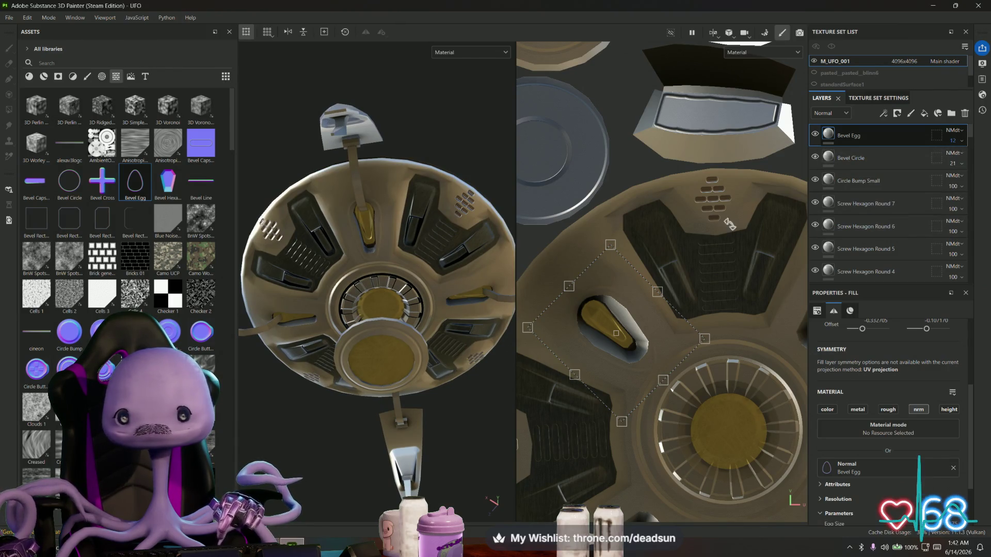
alt+drag(393, 248, 384, 205)
mouse_move(279, 351)
alt+mouse_down()
mouse_move(289, 371)
mouse_move(361, 380)
mouse_move(356, 372)
mouse_move(389, 344)
alt+mouse_up()
scroll(617, 341, up, 2)
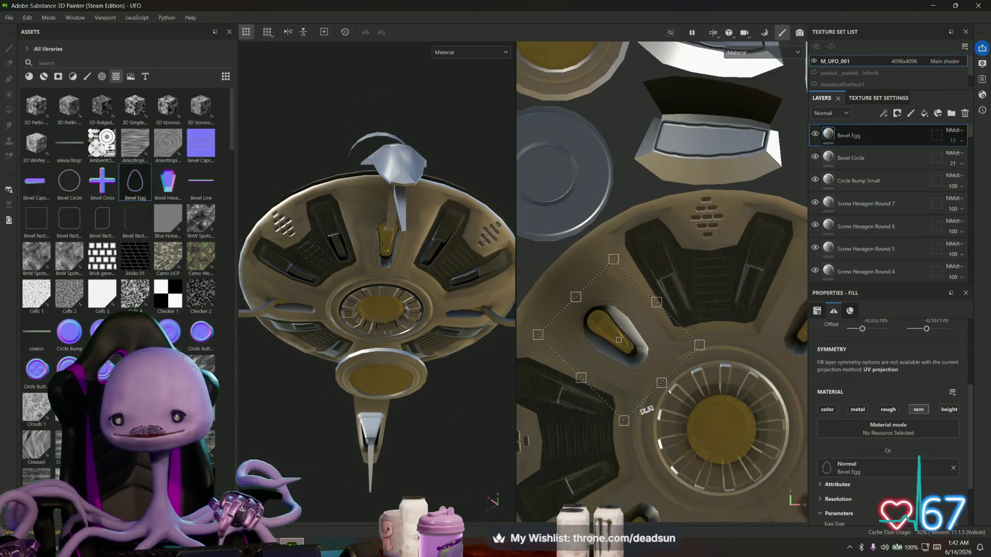
scroll(617, 341, down, 1)
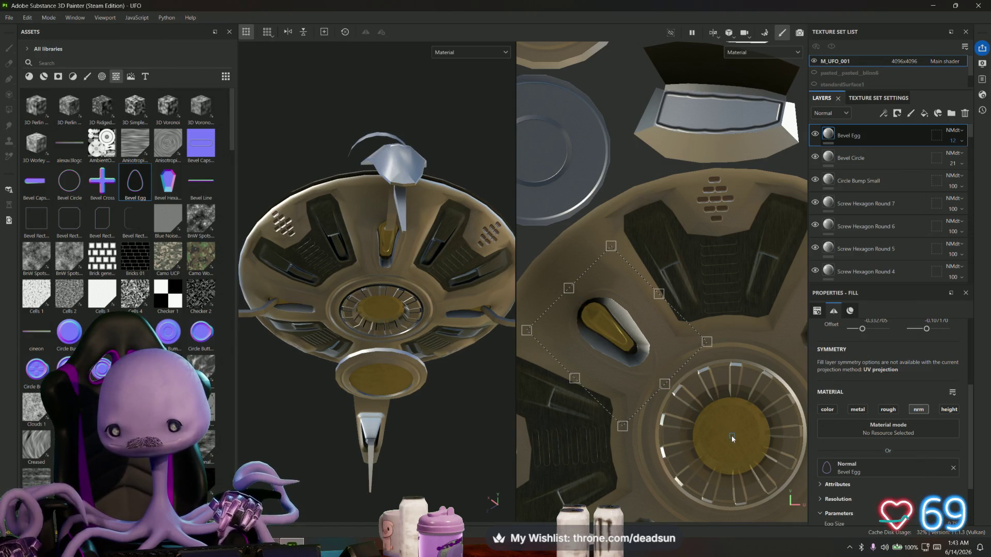
Step: Duplicate the Bevel Egg layer and move the copy onto another egg recess
right_click(851, 138)
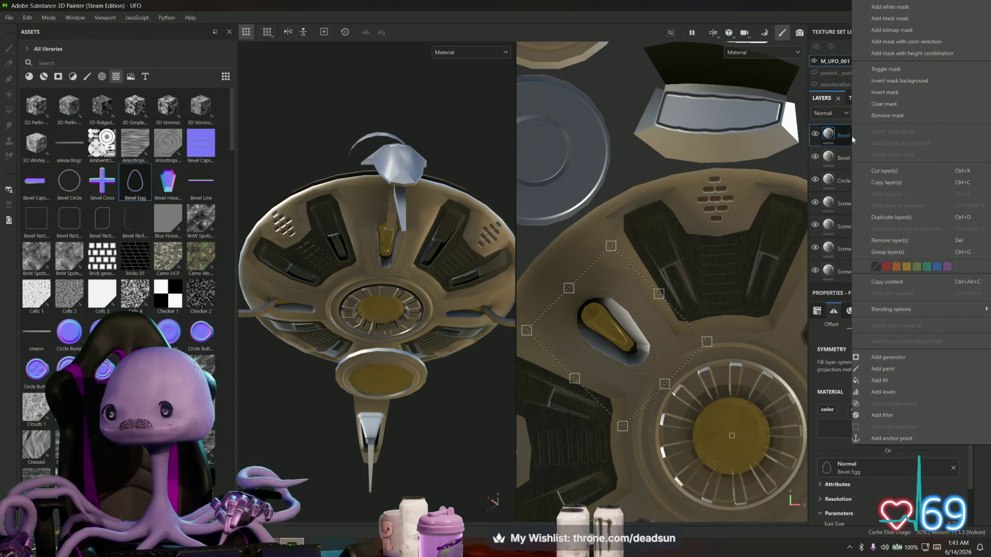
click(885, 217)
scroll(656, 297, down, 2)
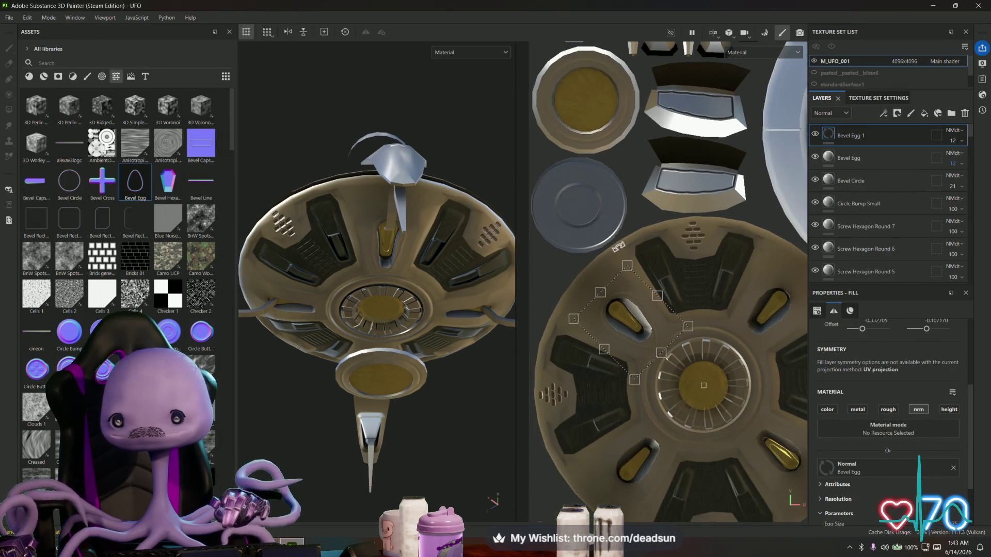
mouse_move(671, 232)
mouse_down()
mouse_move(757, 241)
mouse_move(803, 266)
mouse_up()
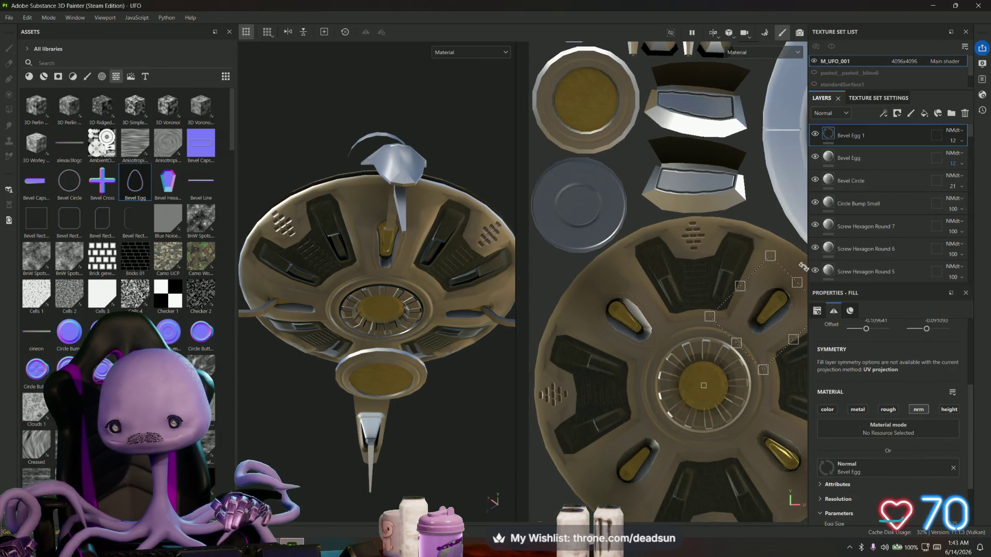
scroll(738, 333, up, 5)
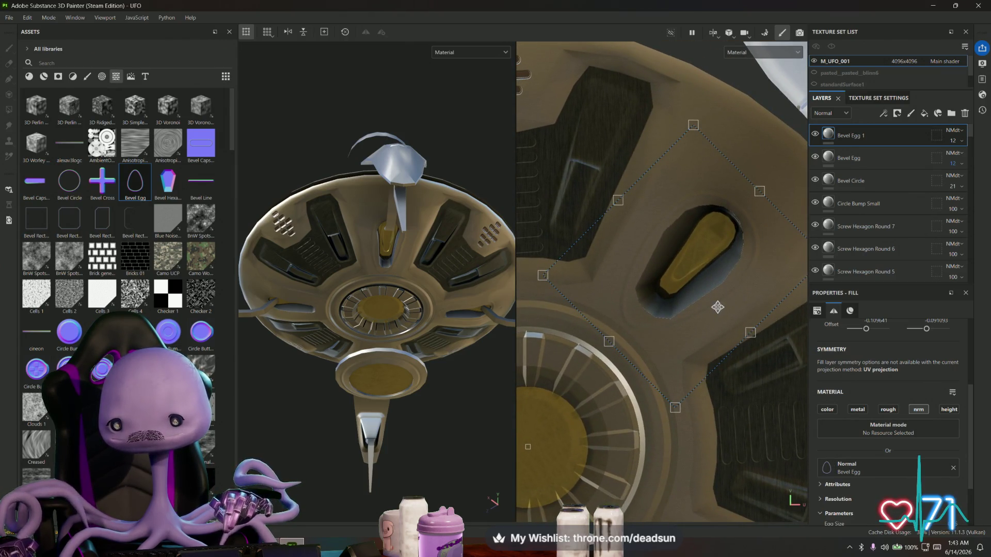
scroll(718, 307, down, 2)
drag(783, 253, 783, 251)
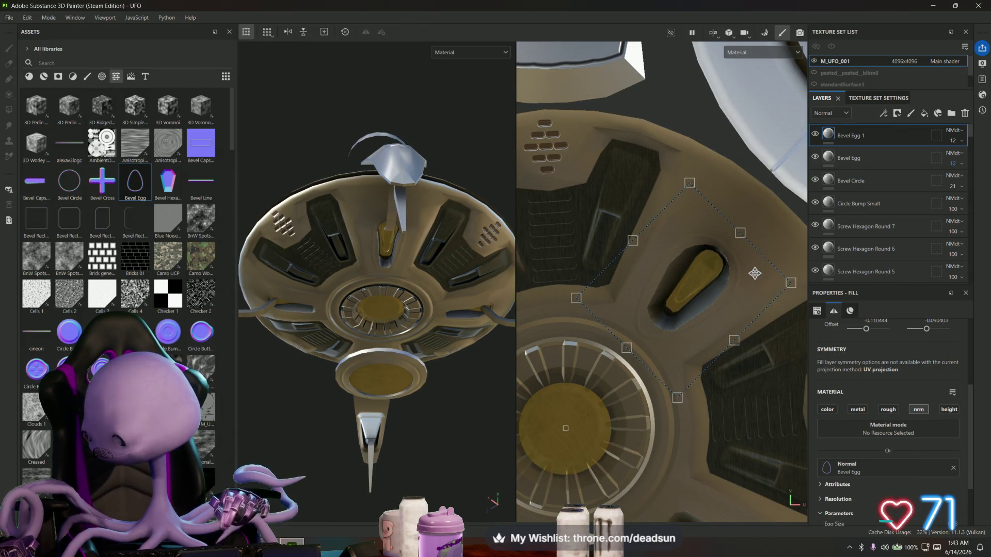
scroll(755, 273, down, 3)
Step: Duplicate Bevel Egg 1 and place the new copy on the next recess
right_click(881, 132)
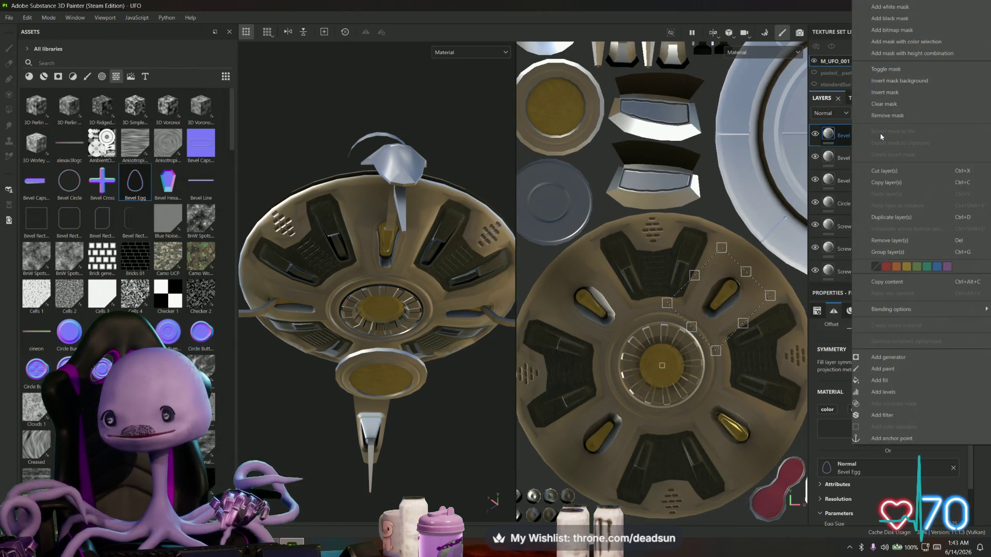
click(906, 222)
scroll(776, 276, down, 1)
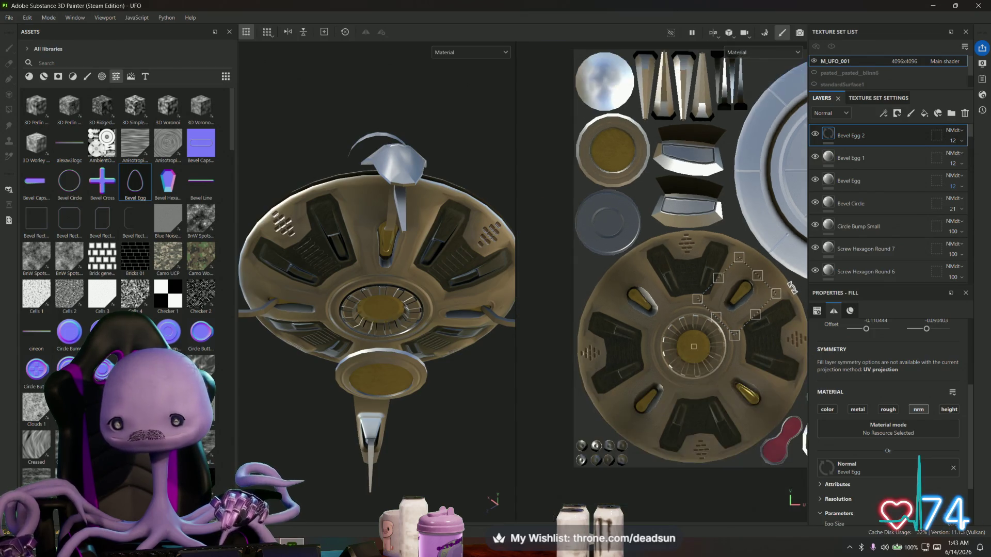
drag(774, 307, 737, 446)
scroll(737, 446, up, 3)
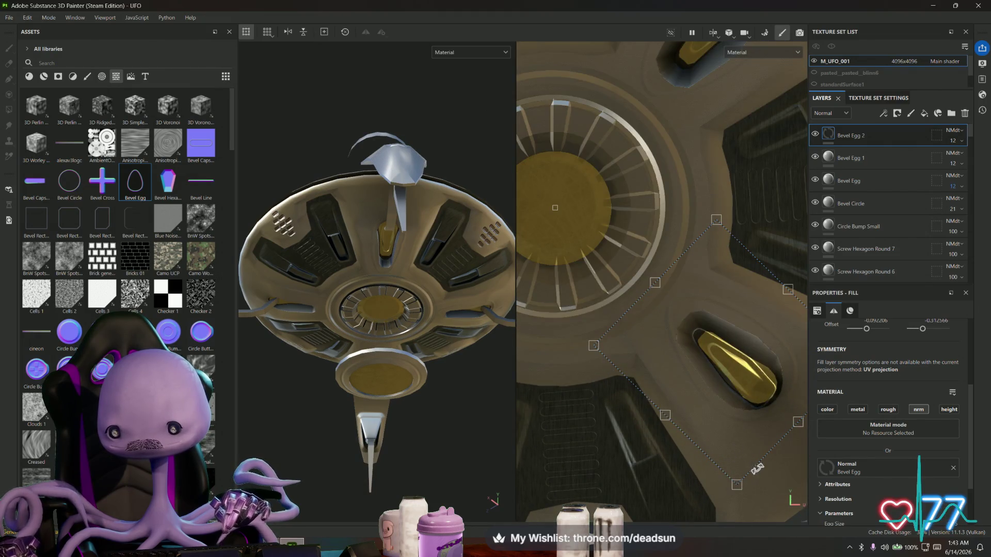
drag(772, 474, 767, 473)
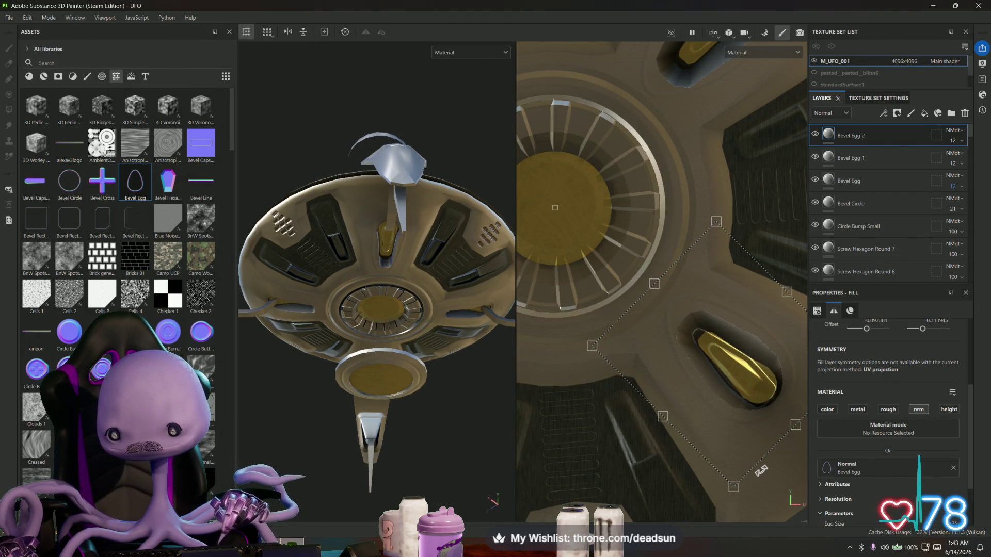
scroll(760, 470, down, 5)
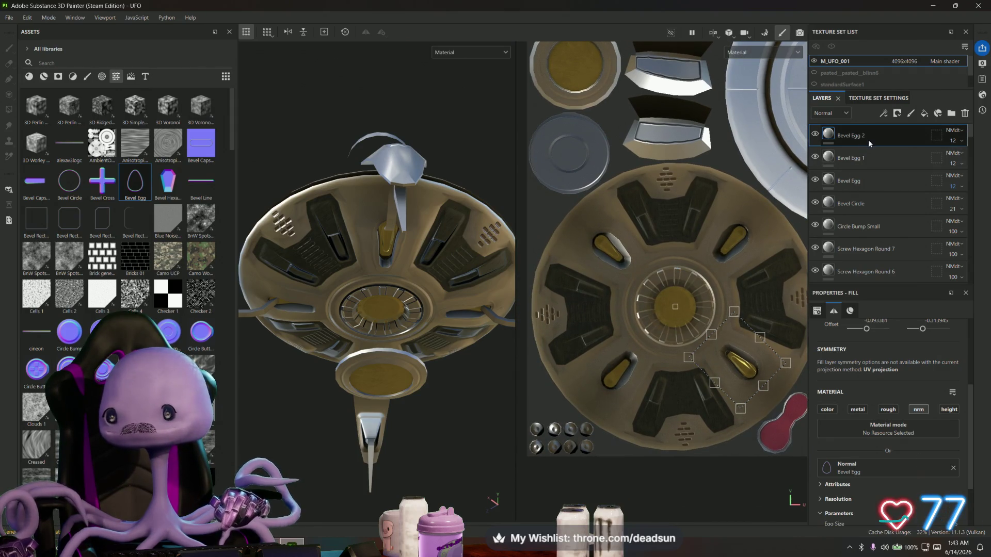
Step: Duplicate Bevel Egg 2 and move the newest copy toward another recess
right_click(869, 138)
click(900, 217)
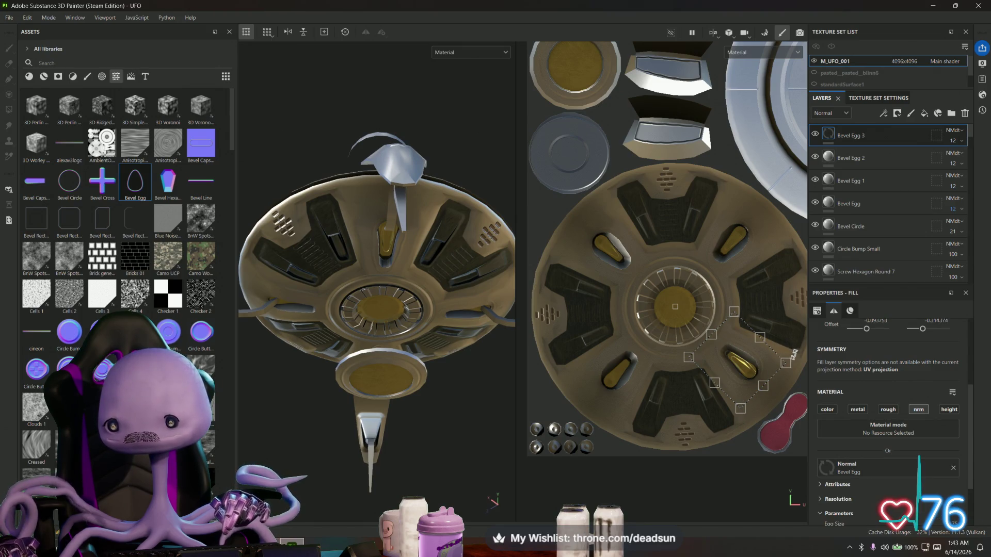
mouse_move(735, 386)
mouse_down()
mouse_move(619, 401)
mouse_move(636, 466)
mouse_up()
scroll(619, 401, up, 2)
scroll(618, 401, up, 2)
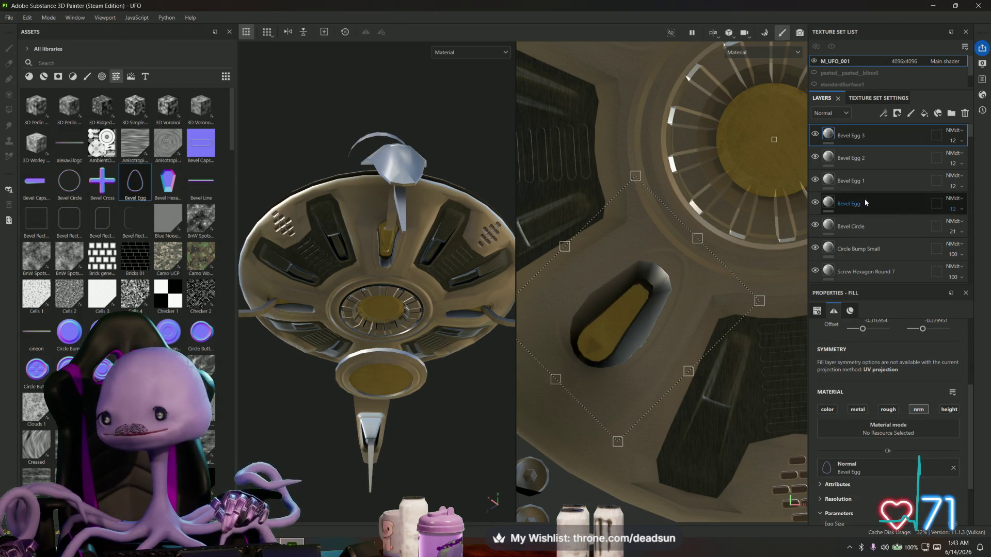
Step: Group the Bevel layers into a folder, nesting Bevel Egg and Bevel Egg 1 in Folder 2
shift+click(874, 225)
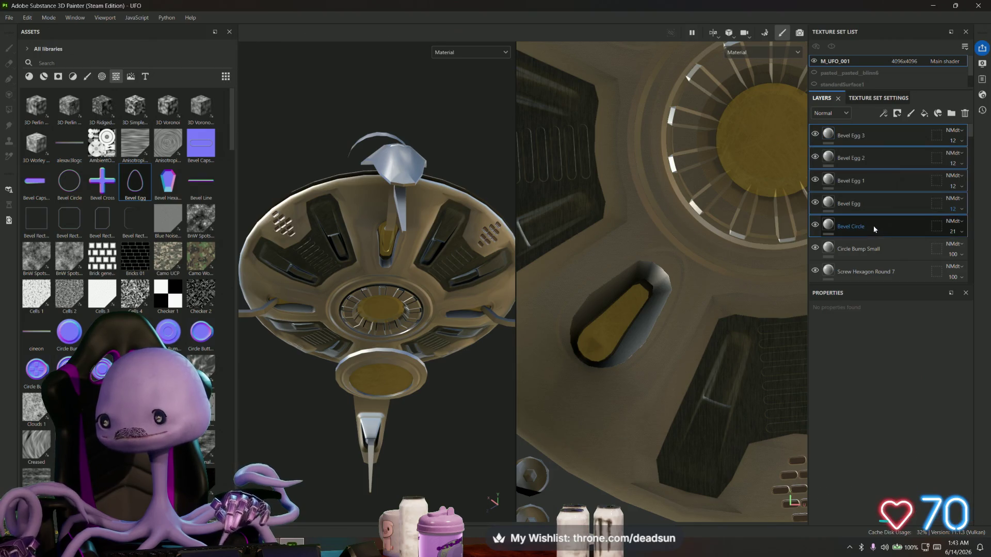
right_click(860, 224)
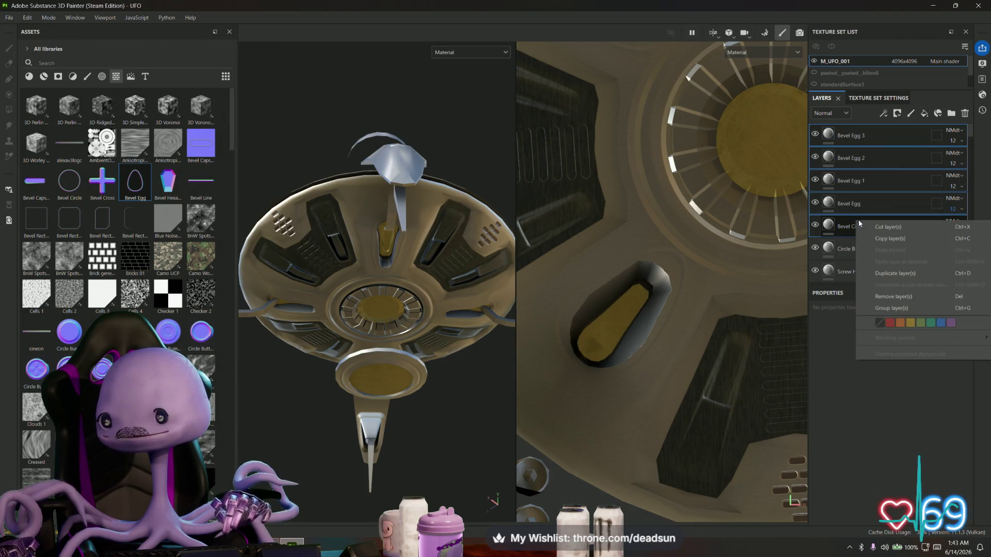
click(889, 309)
click(858, 156)
scroll(863, 206, down, 3)
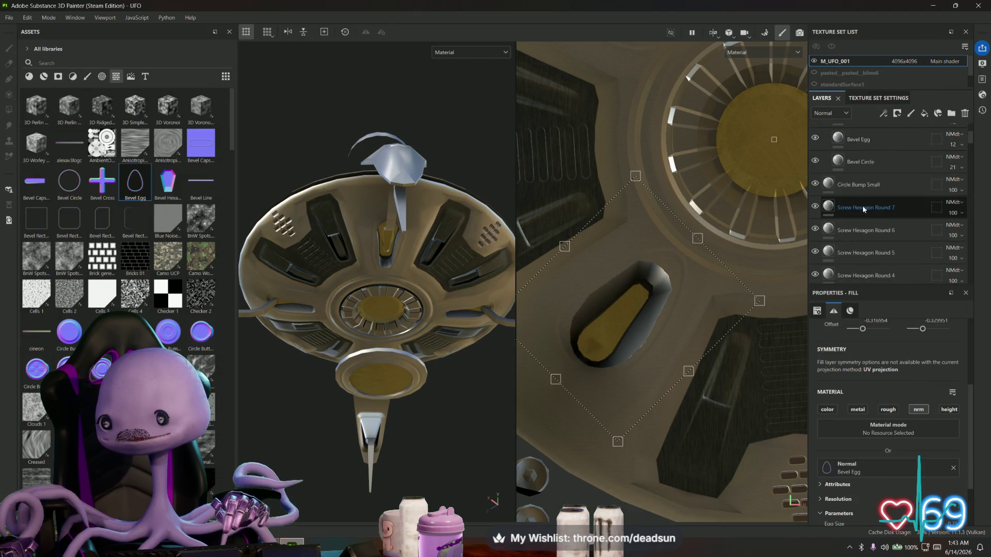
click(863, 192)
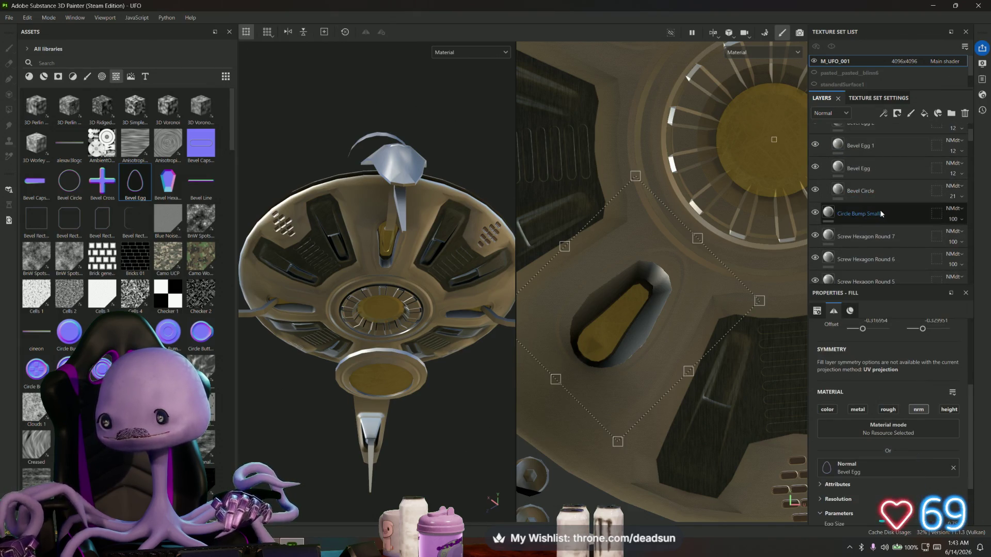
shift+click(882, 170)
right_click(882, 170)
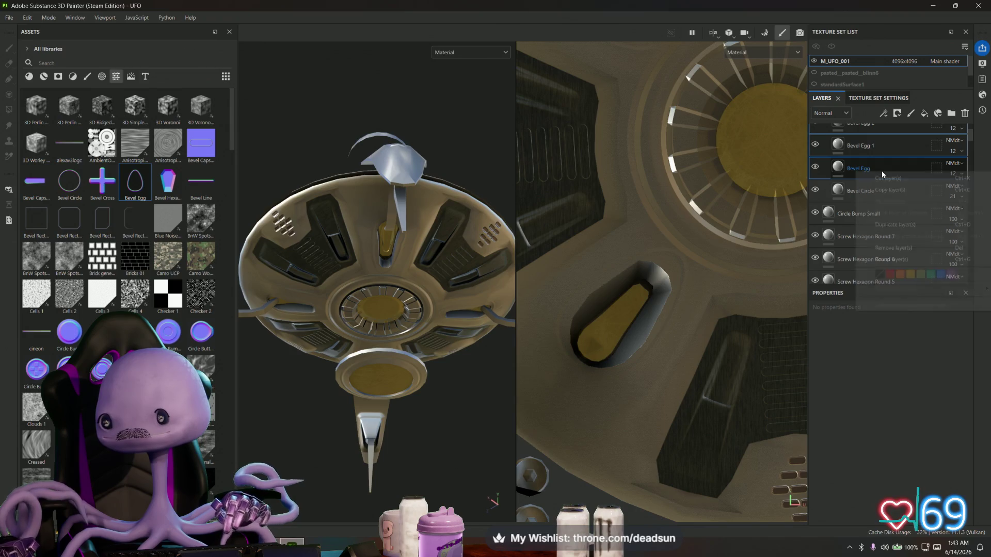
click(885, 259)
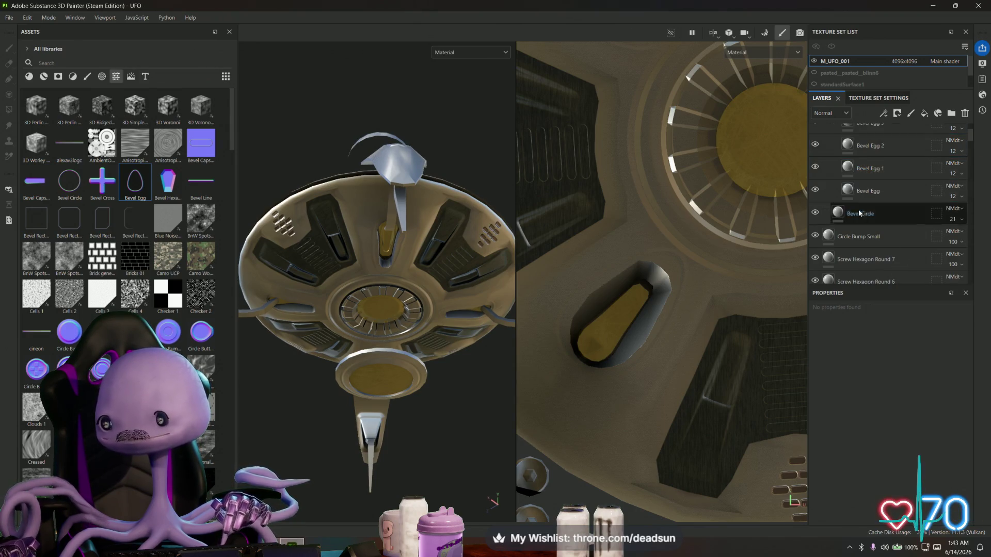
click(844, 161)
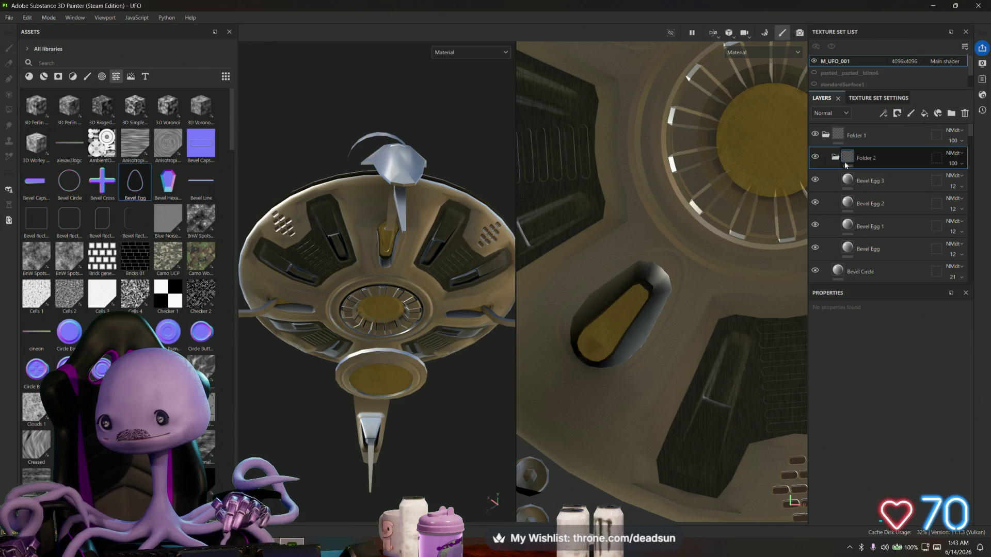
Step: Group Screw Hexagon Round 1 through 7 into a folder with Ctrl+G
scroll(854, 203, down, 1)
click(854, 203)
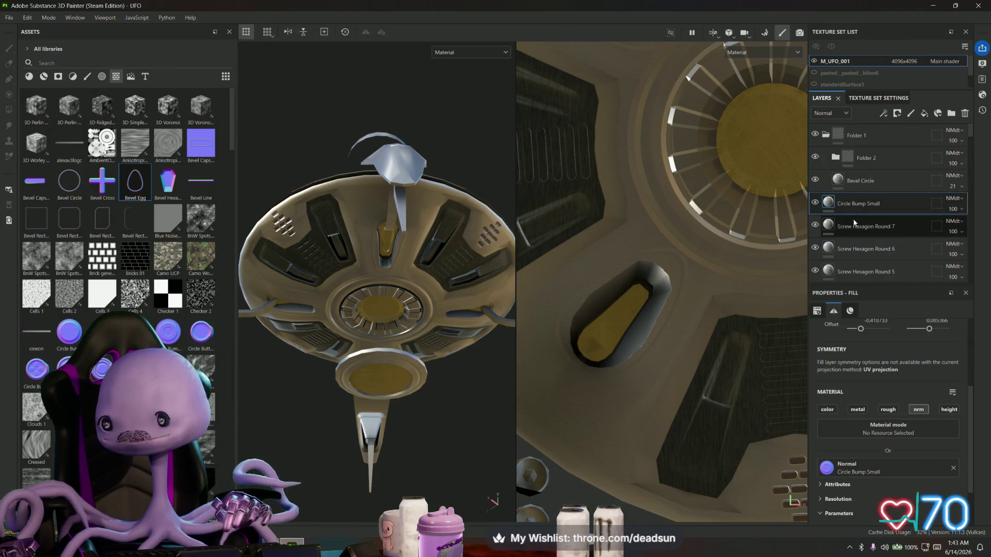
scroll(857, 232, down, 2)
scroll(854, 256, down, 5)
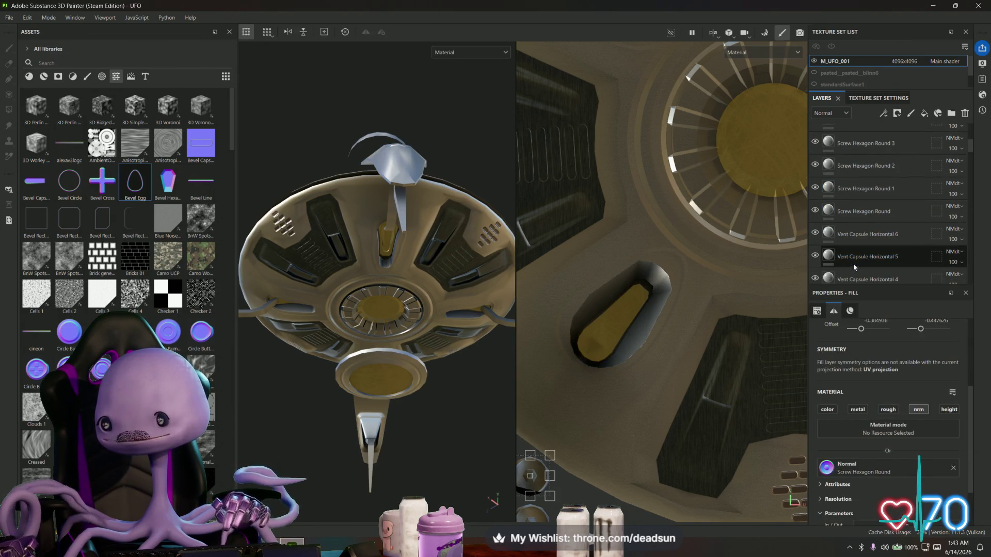
shift+click(866, 188)
right_click(865, 186)
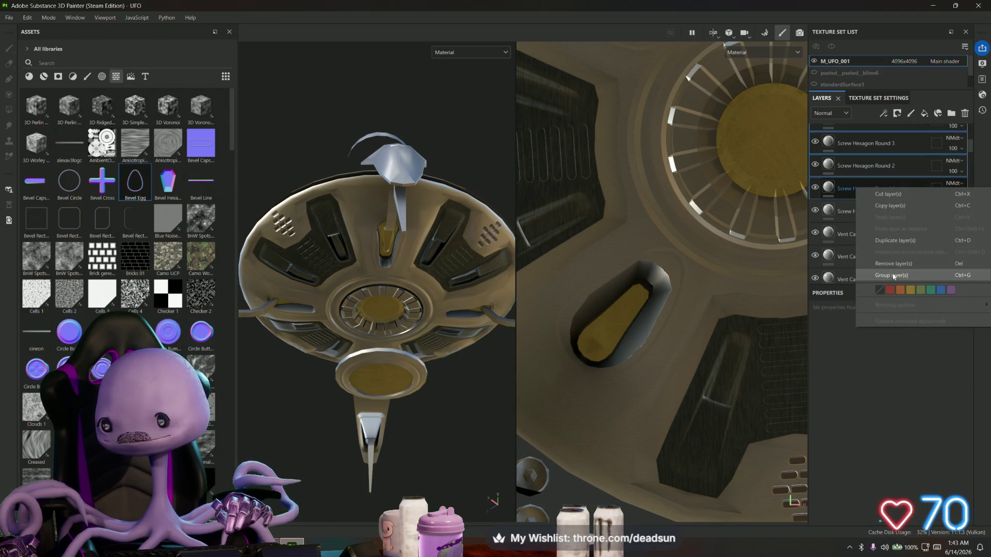
key(Escape)
key(ctrl+g)
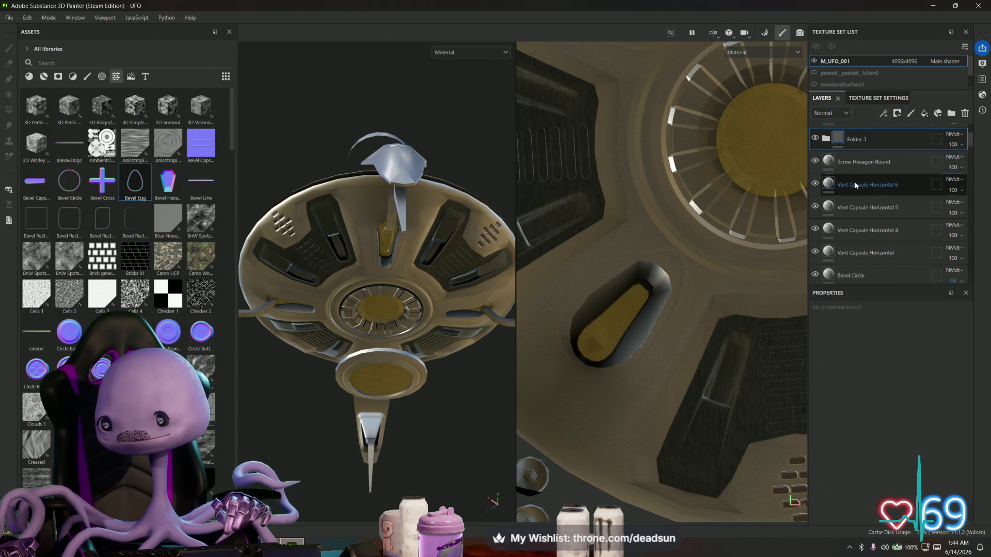
Step: Group Vent Capsule Horizontal through Vent Capsule Horizontal 6 into a folder
scroll(853, 182, down, 3)
click(861, 221)
scroll(860, 221, up, 1)
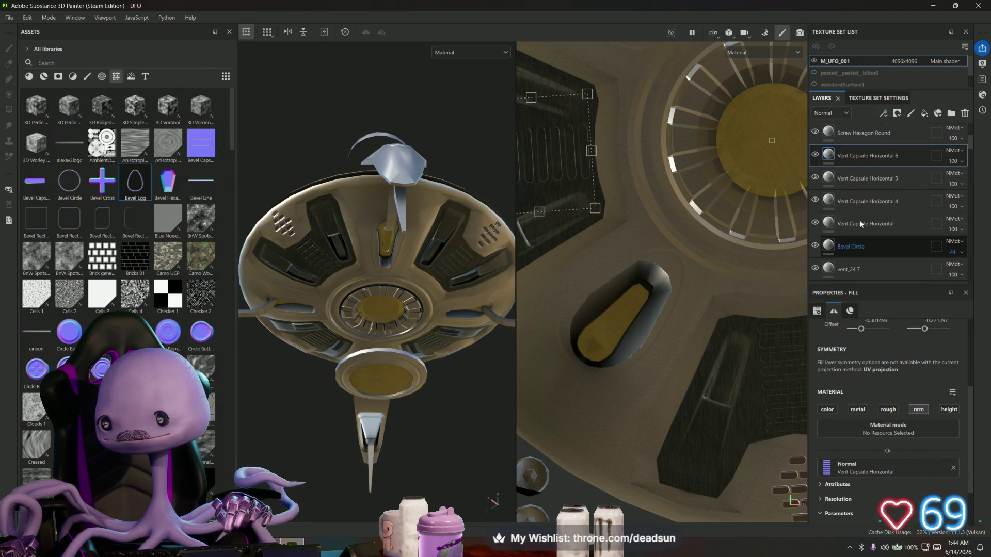
click(856, 202)
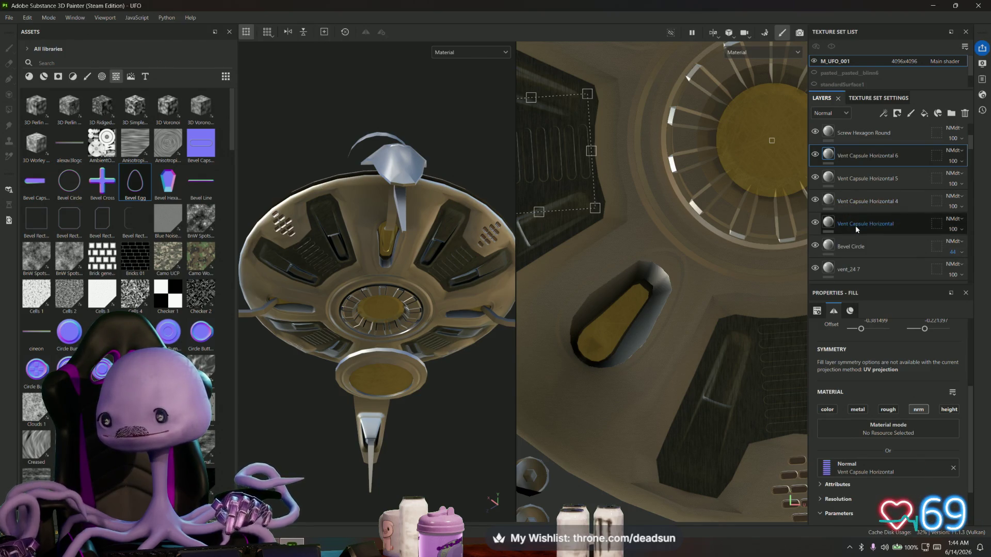
shift+click(856, 225)
right_click(856, 225)
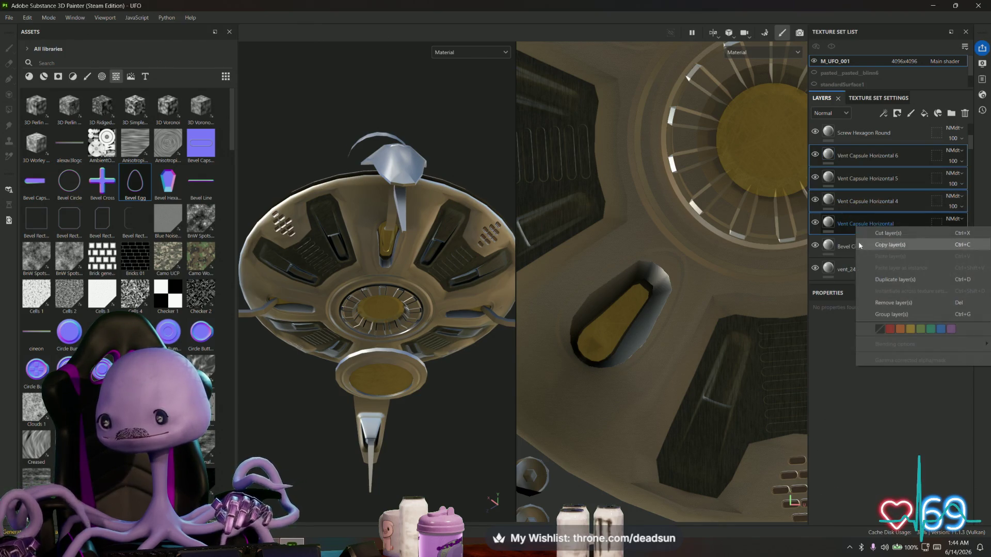
click(891, 315)
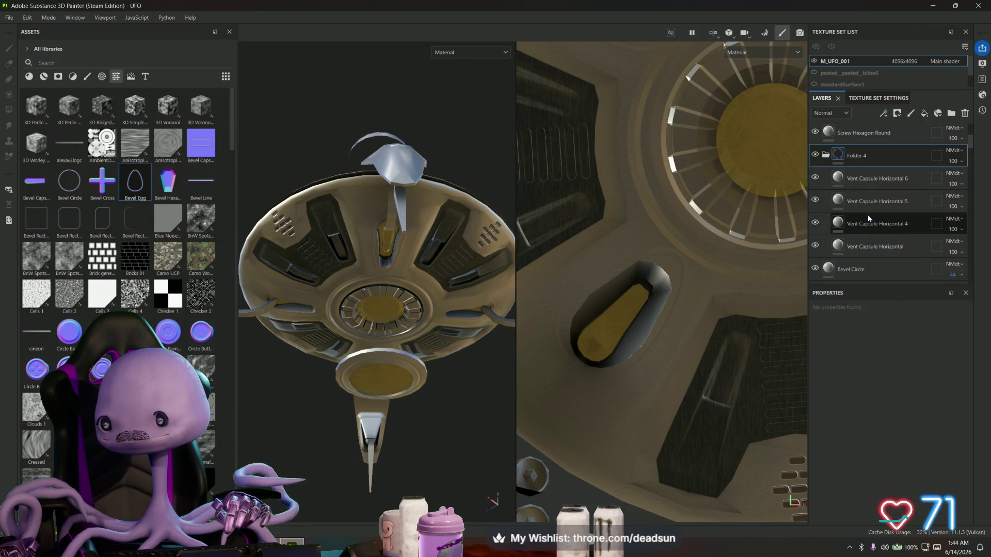
Step: Regroup the Vent Capsule layers into nested Folder 5 and collapse it
click(842, 184)
scroll(866, 216, down, 1)
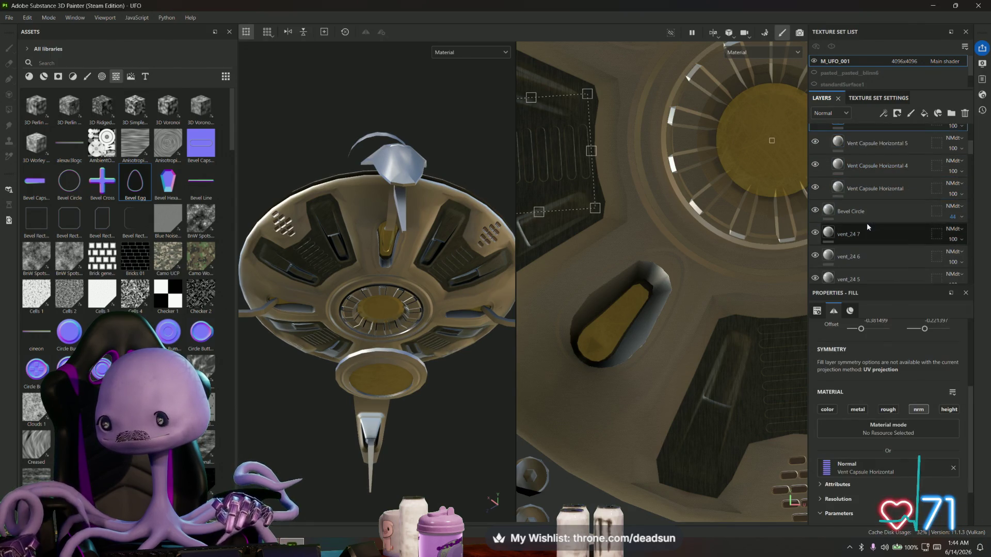
shift+click(872, 186)
right_click(872, 186)
click(891, 275)
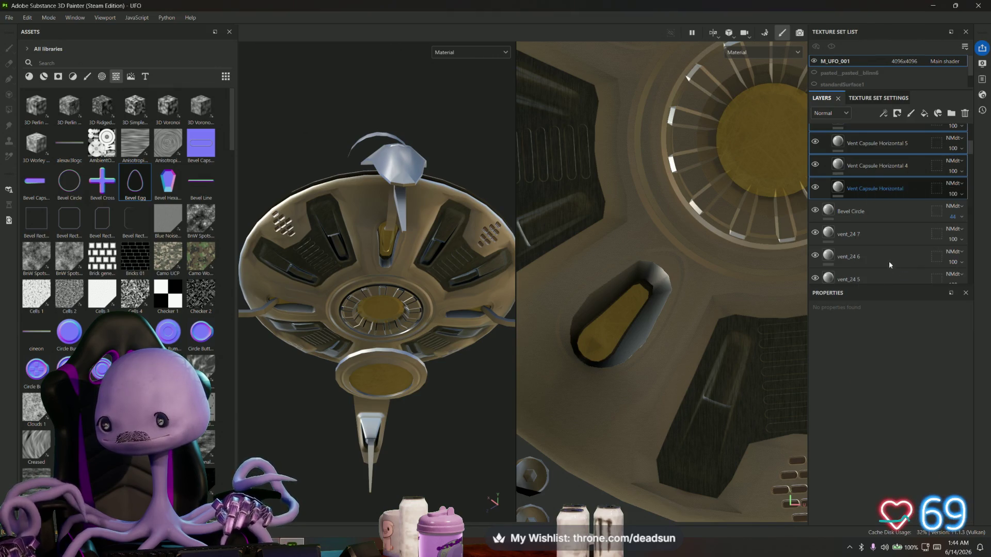
click(833, 181)
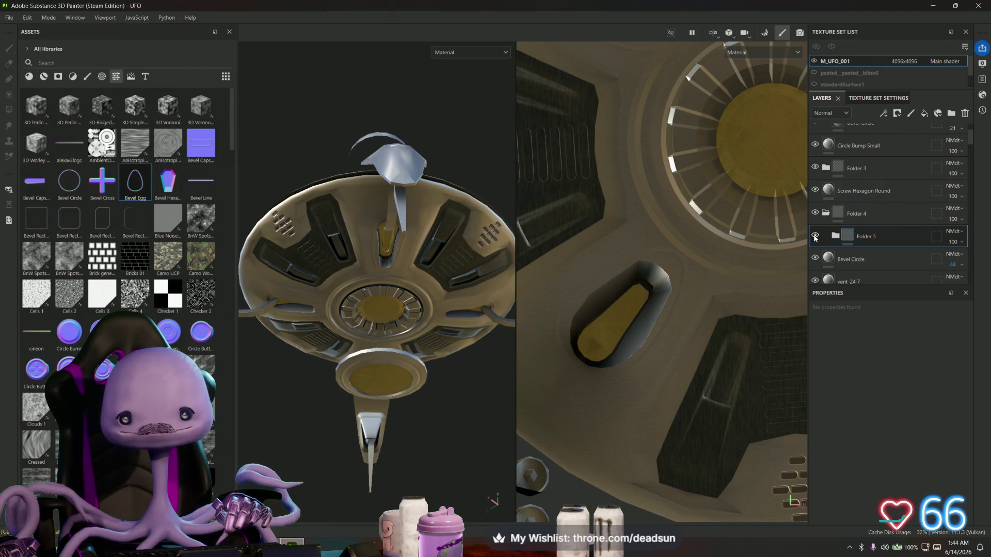
mouse_move(392, 289)
alt+mouse_down()
mouse_move(387, 358)
mouse_move(394, 403)
mouse_move(398, 392)
mouse_move(406, 411)
mouse_move(391, 320)
alt+mouse_up()
Step: Pan, orbit and zoom around the UFO to inspect it from several angles
alt+middle_drag(390, 320, 381, 311)
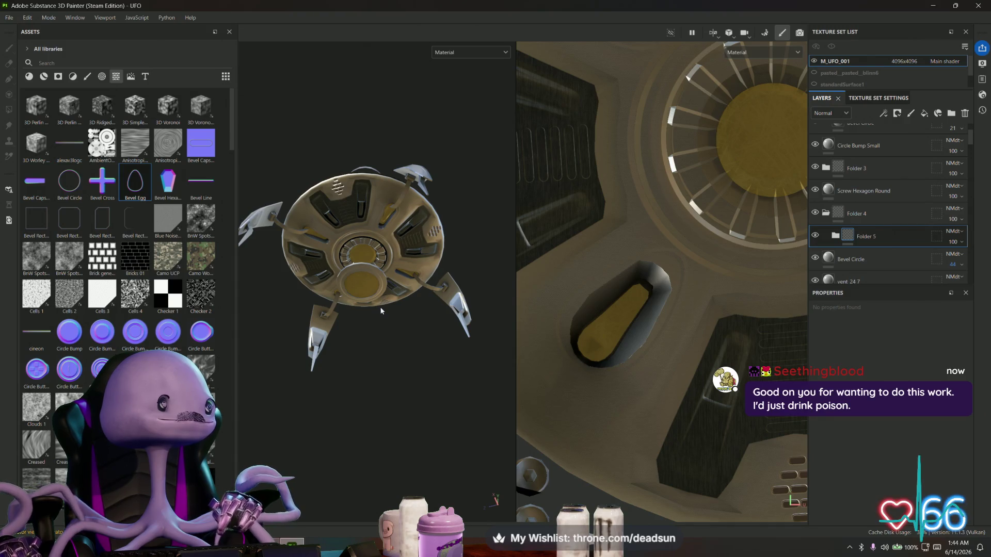
alt+drag(381, 310, 368, 328)
scroll(364, 332, up, 2)
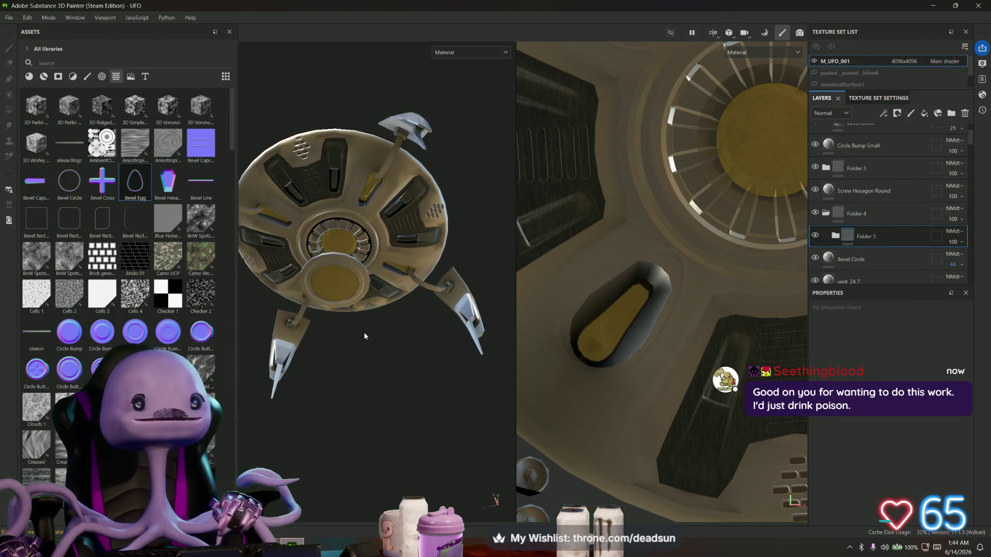
scroll(371, 343, up, 1)
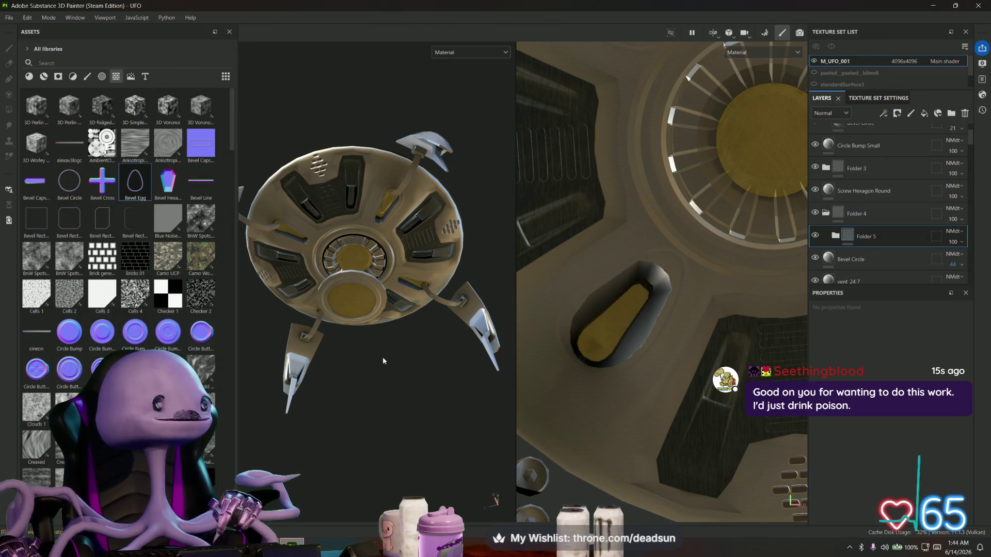
scroll(383, 356, down, 1)
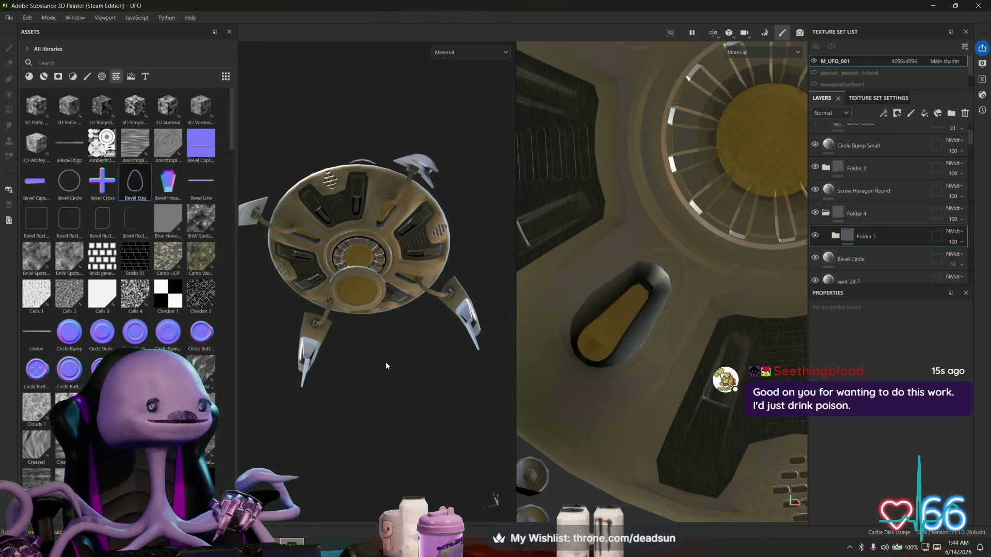
mouse_move(385, 361)
alt+mouse_down()
mouse_move(392, 330)
mouse_move(400, 339)
mouse_move(378, 381)
mouse_move(376, 341)
mouse_move(375, 391)
alt+mouse_up()
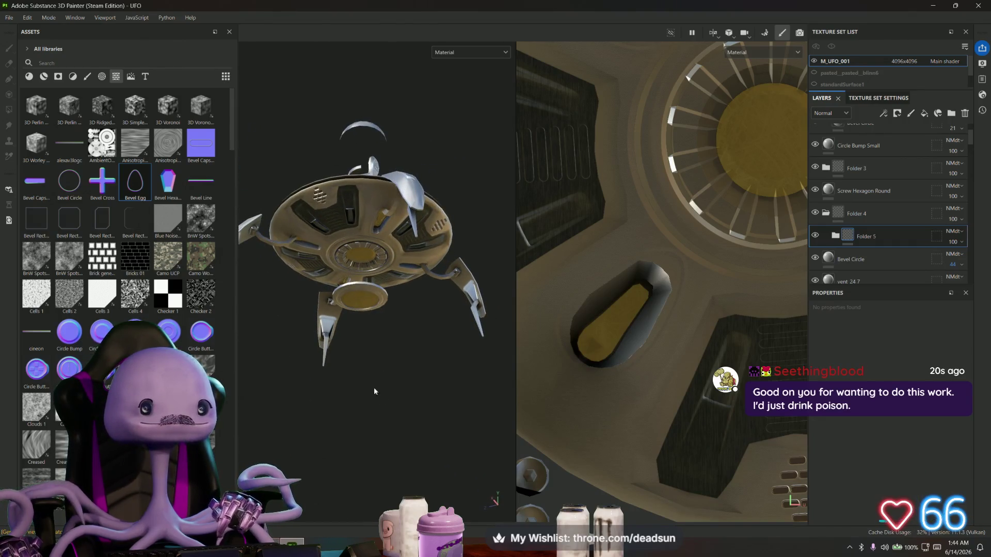
Step: Save the UFO project and switch over to the Maya farm scene
click(9, 17)
click(26, 101)
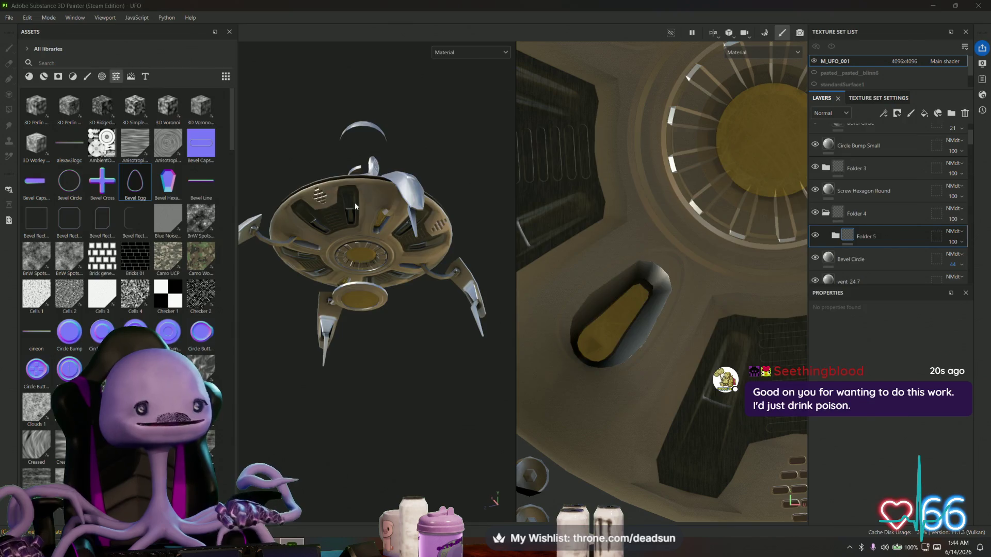
key(alt+Tab)
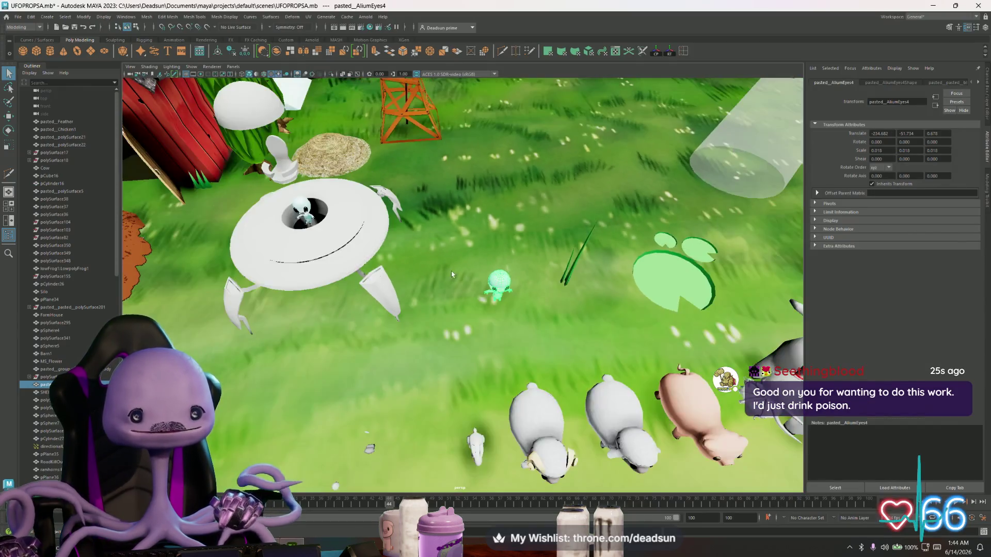
mouse_move(452, 274)
alt+mouse_down()
mouse_move(445, 289)
mouse_move(408, 281)
mouse_move(476, 258)
mouse_move(535, 213)
alt+mouse_up()
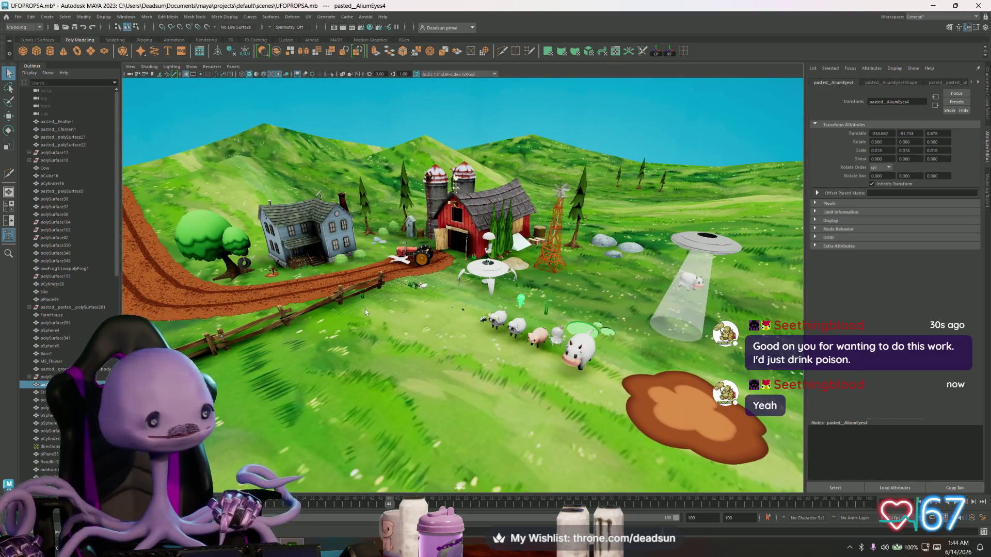
Step: Close in on the tractor and barn doors, then switch to the browser's tractor image
alt+drag(389, 290, 426, 287)
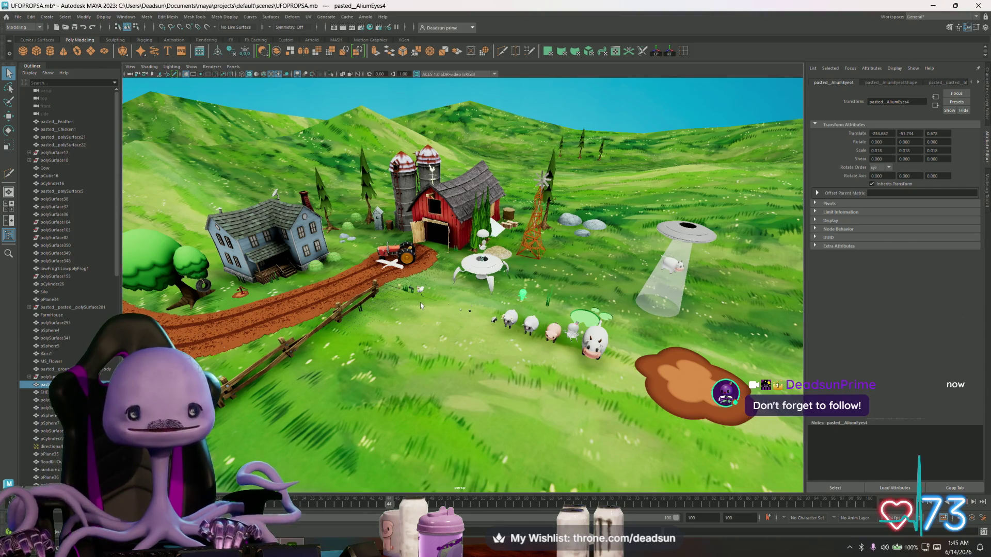
mouse_move(420, 302)
alt+right_down()
mouse_move(404, 285)
mouse_move(503, 330)
alt+right_up()
alt+drag(503, 329, 464, 314)
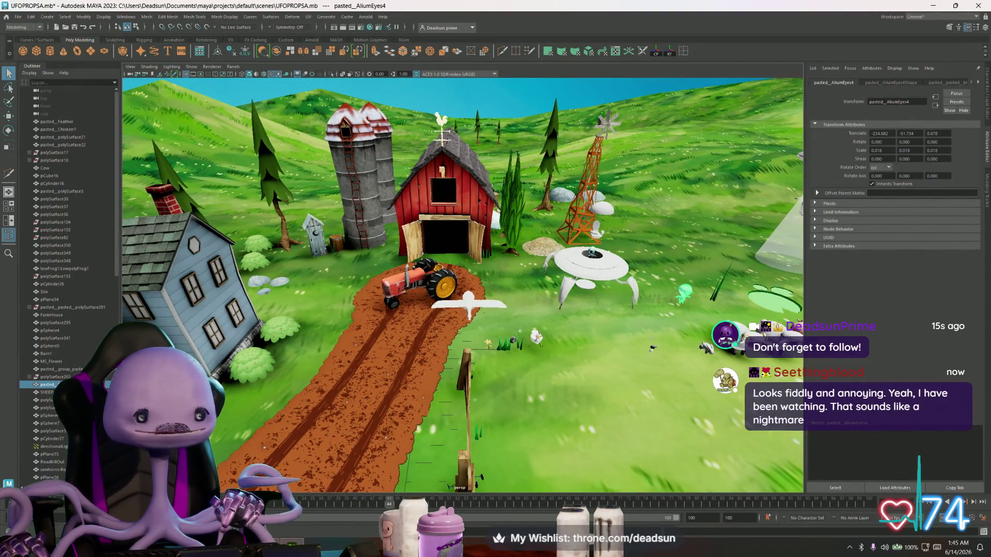
mouse_move(464, 315)
alt+right_down()
mouse_move(609, 358)
mouse_move(681, 399)
alt+right_up()
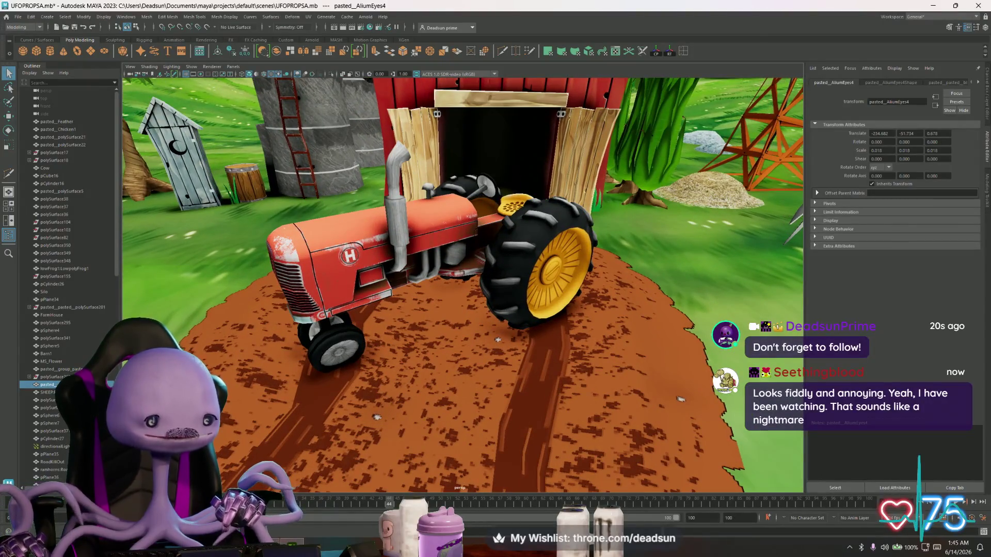
key(alt+Tab)
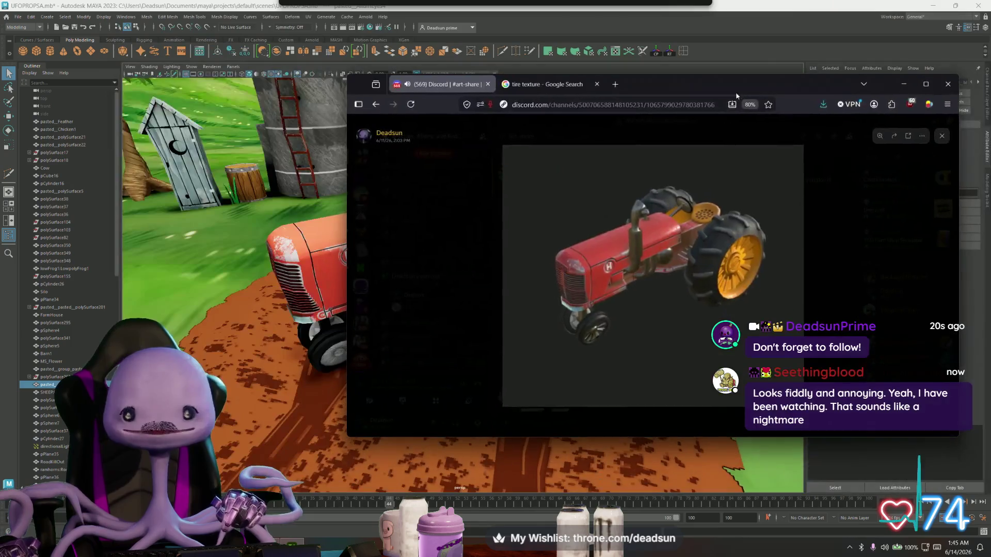
Step: View the tractor image enlarged in #art-share, then close the viewer back to the chat
click(645, 272)
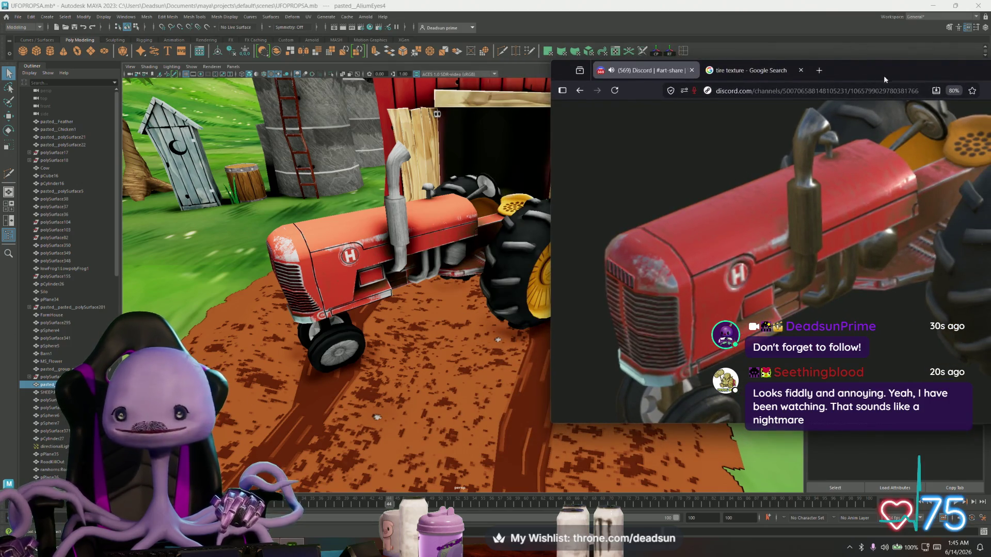
drag(883, 76, 543, 115)
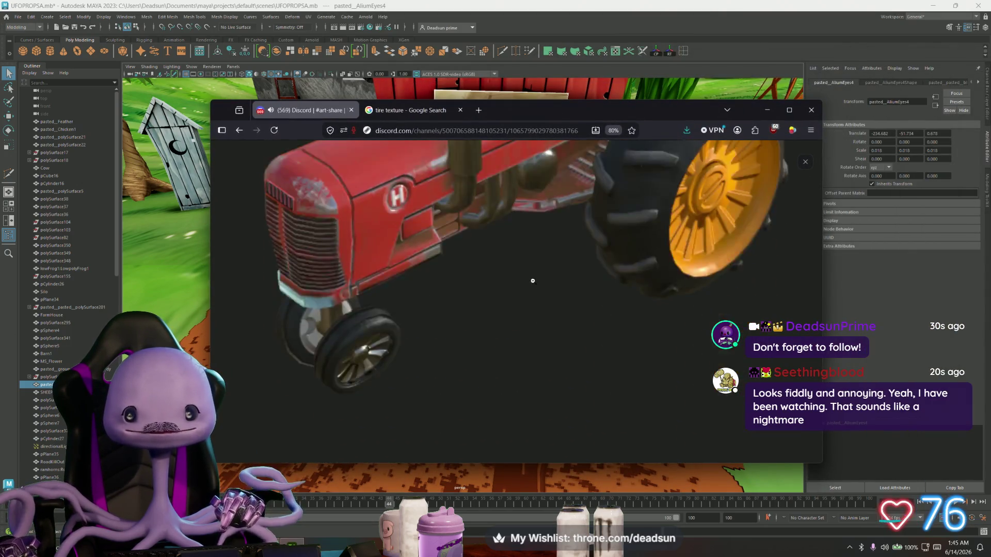
scroll(532, 281, down, 4)
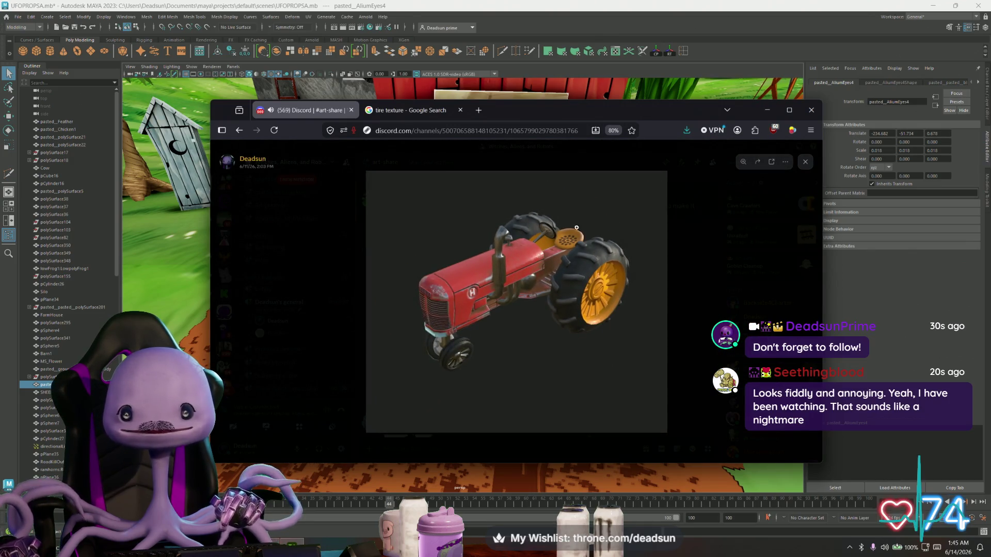
click(709, 273)
scroll(531, 312, up, 10)
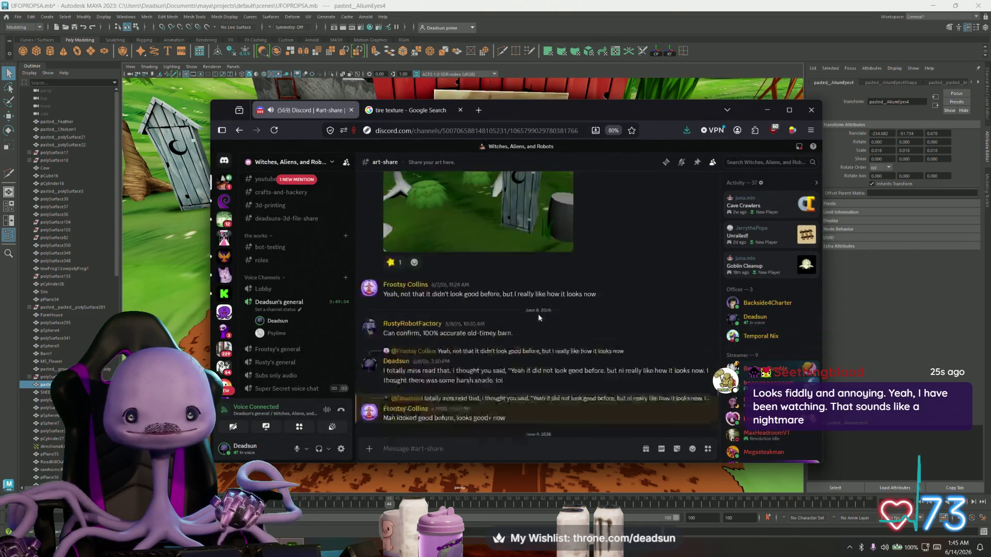
scroll(537, 316, up, 3)
Step: Enlarge the barn render, pan to its lower wall and door, then hide the browser
click(537, 317)
scroll(692, 202, up, 4)
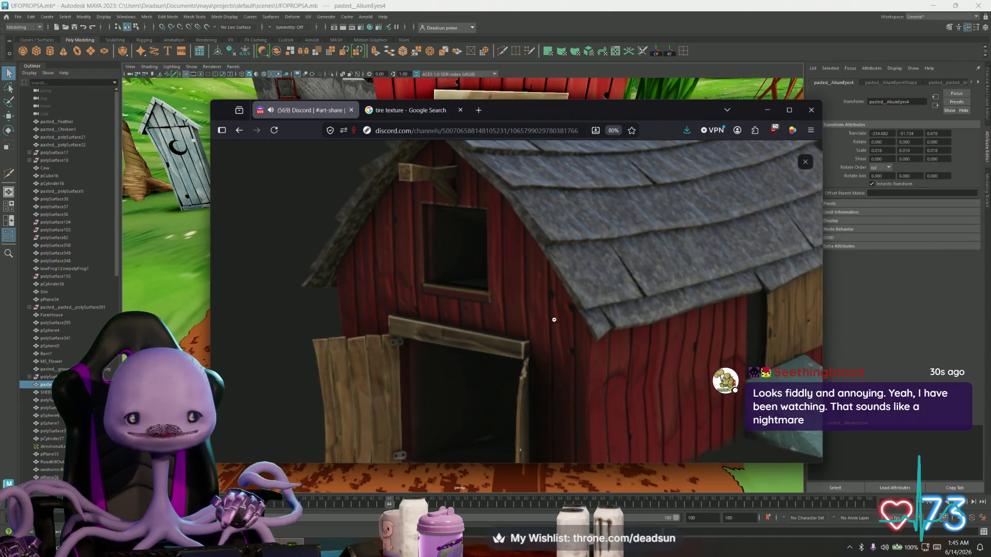
drag(554, 320, 482, 238)
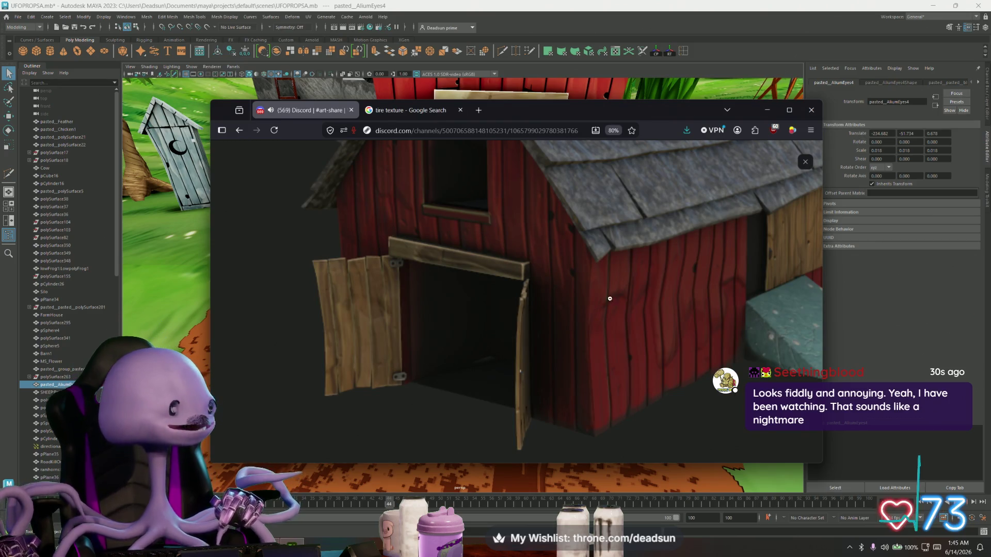
scroll(593, 330, up, 3)
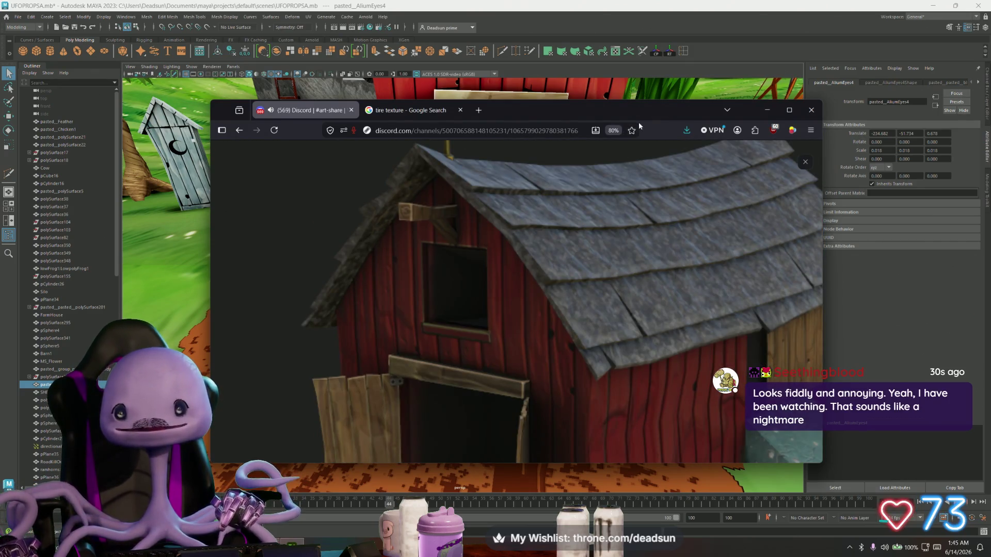
drag(640, 110, 640, 434)
alt+drag(643, 289, 644, 211)
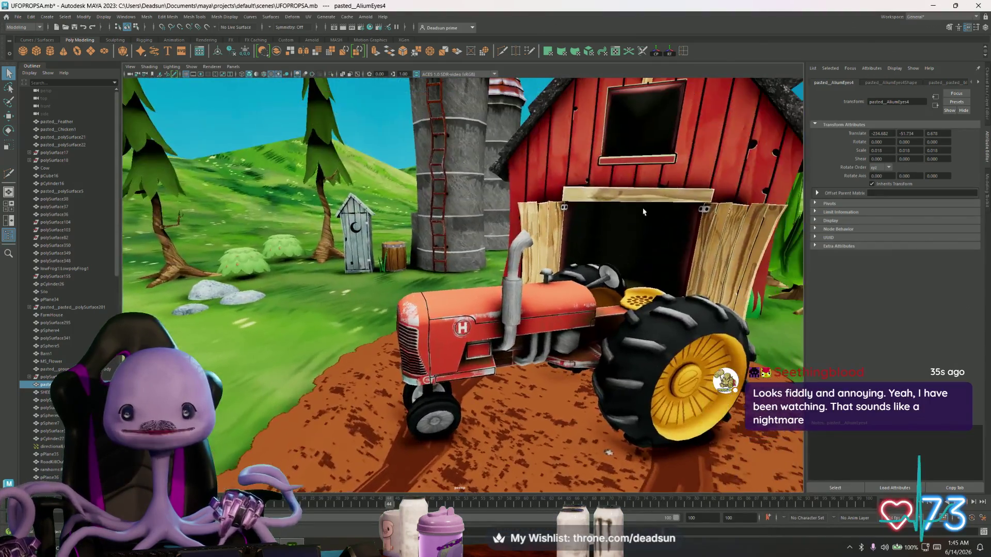
Step: Orbit and dolly out for wide views of the farm, house, UFO and sheep, then bring up Alt+Tab
alt+right_drag(643, 212, 495, 330)
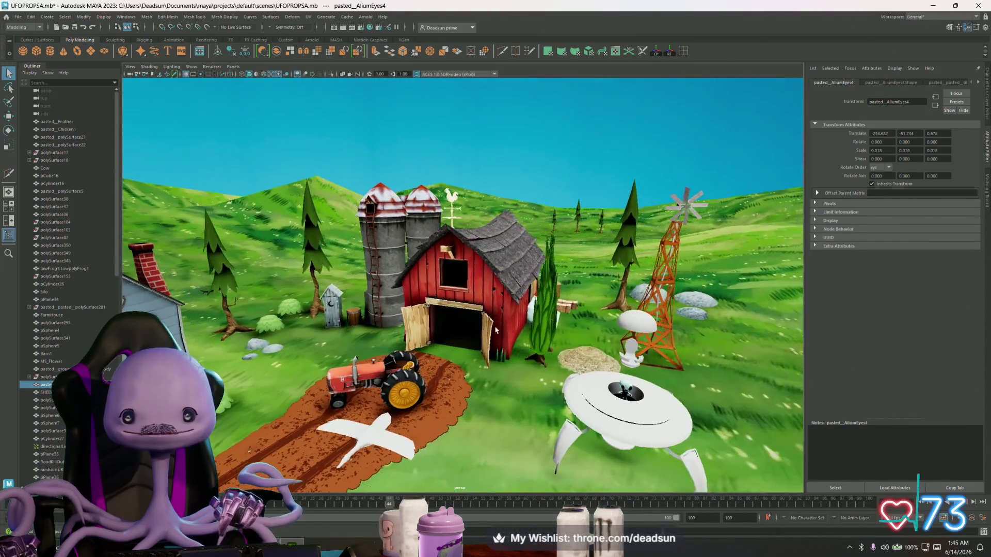
alt+drag(495, 330, 452, 365)
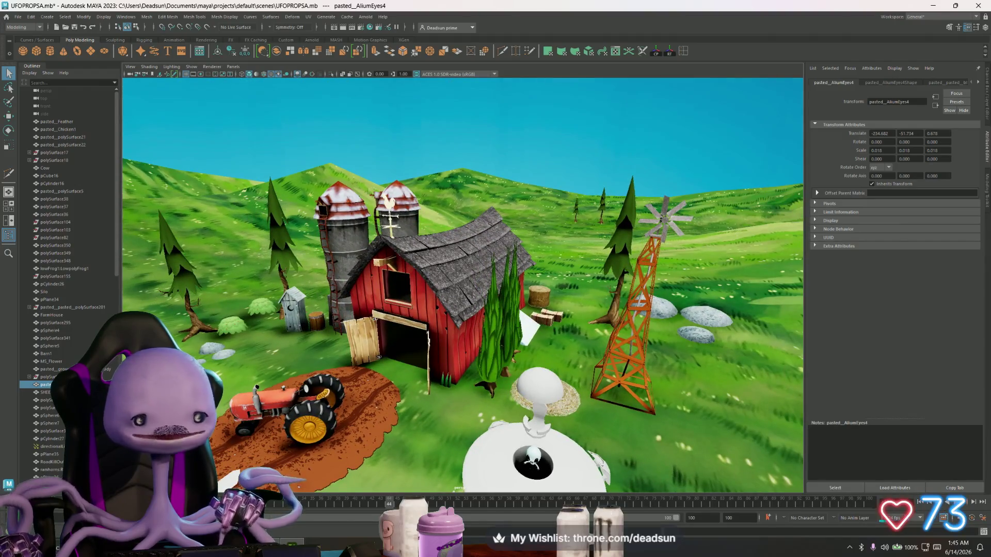
key(alt+Tab)
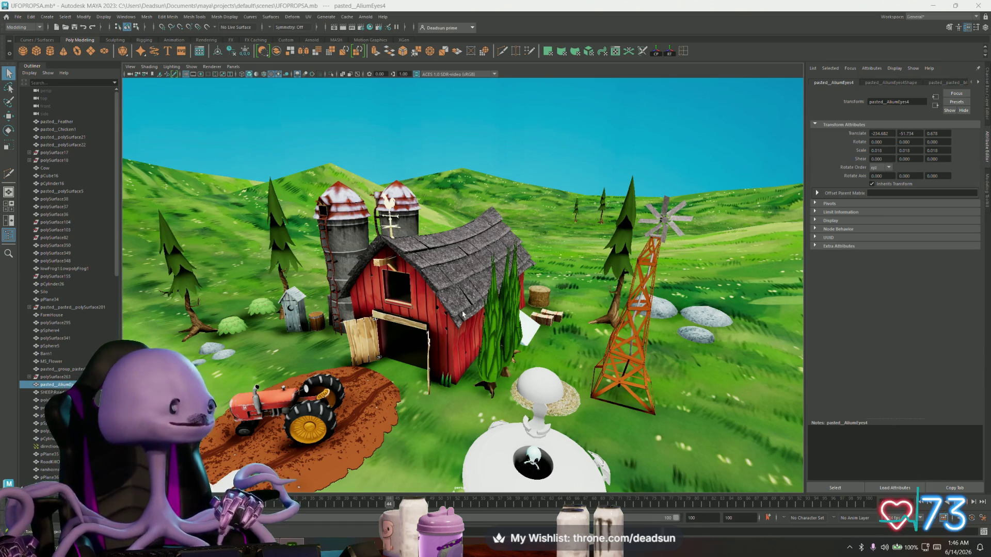
mouse_move(464, 314)
alt+mouse_down()
mouse_move(456, 279)
mouse_move(489, 301)
mouse_move(437, 360)
alt+mouse_up()
scroll(500, 308, up, 5)
key(alt+Tab)
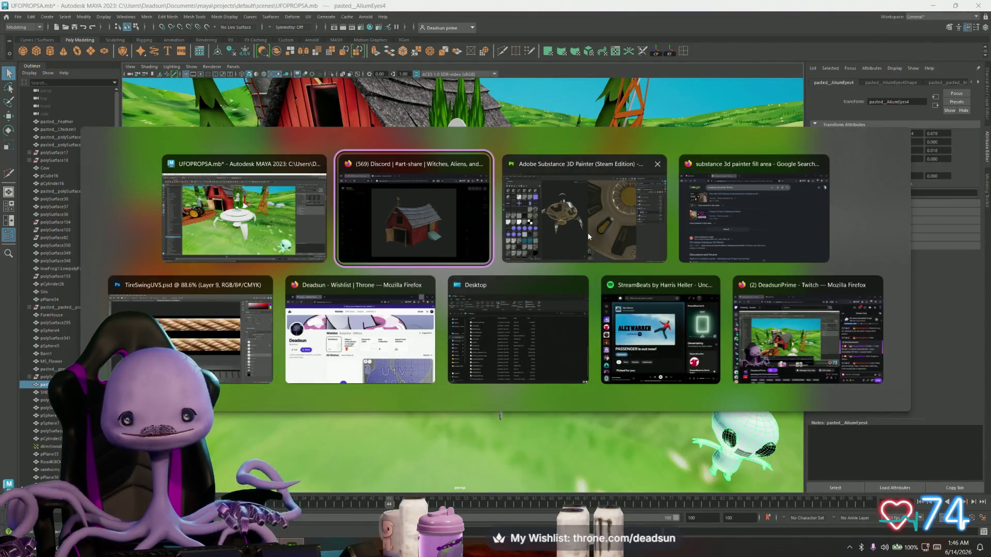
Step: Switch to the Substance Painter UFO project and orbit and zoom from its underside to its top
click(587, 232)
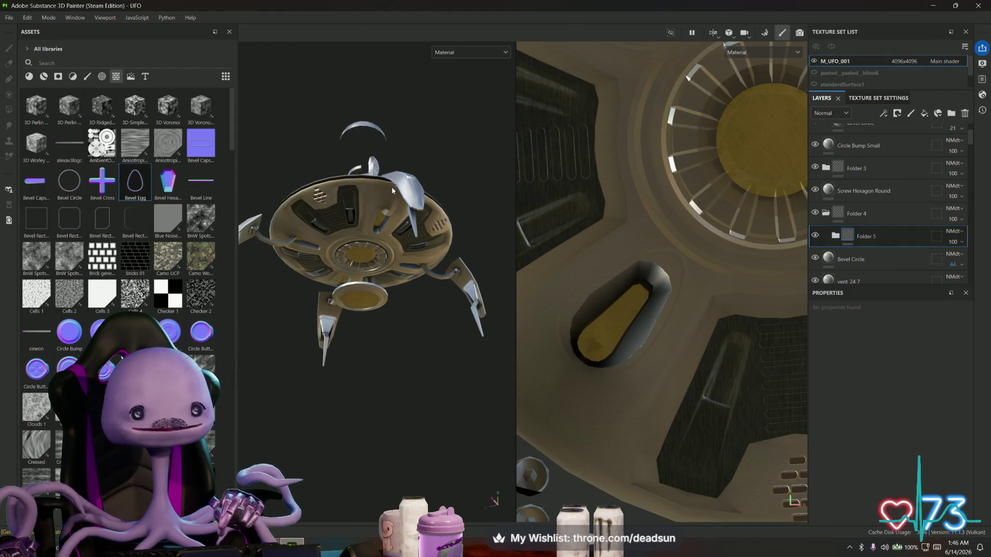
mouse_move(392, 191)
alt+mouse_down()
mouse_move(425, 317)
mouse_move(387, 387)
mouse_move(375, 266)
mouse_move(389, 328)
alt+mouse_up()
mouse_move(444, 314)
alt+mouse_down()
mouse_move(298, 349)
mouse_move(372, 350)
mouse_move(369, 366)
mouse_move(383, 383)
mouse_move(369, 335)
alt+mouse_up()
scroll(368, 376, down, 2)
scroll(386, 385, up, 2)
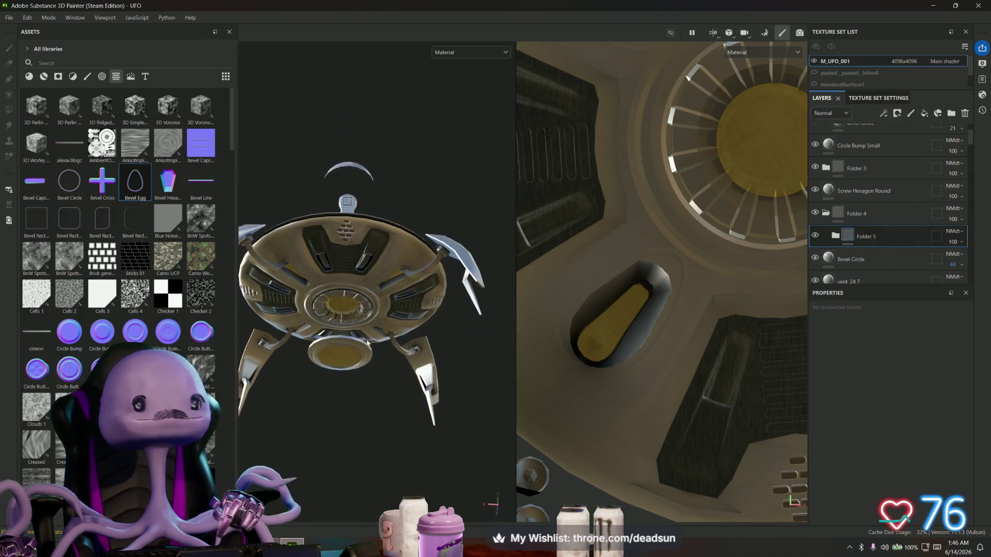
scroll(367, 309, up, 6)
scroll(366, 293, down, 5)
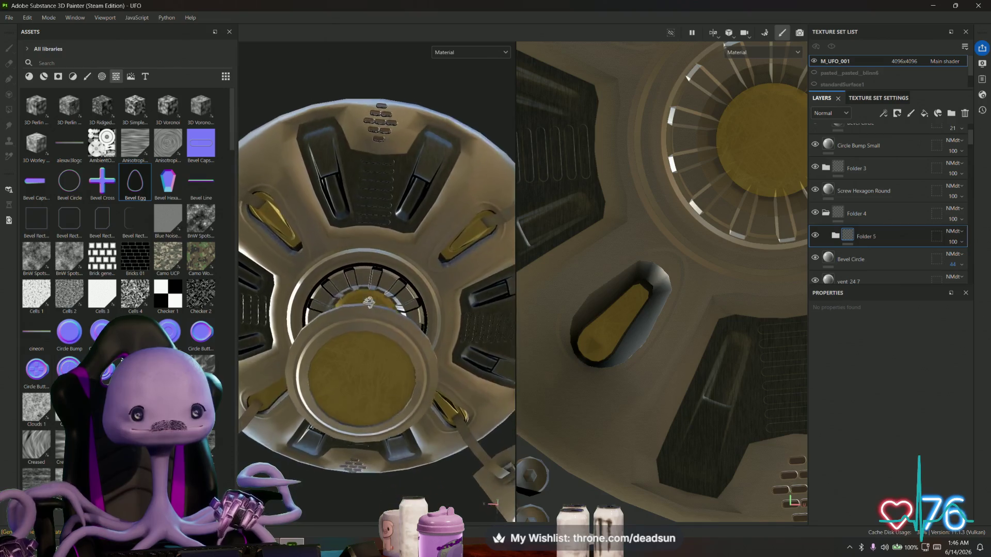
mouse_move(367, 293)
alt+mouse_down()
mouse_move(385, 376)
mouse_move(418, 405)
mouse_move(261, 412)
mouse_move(264, 483)
mouse_move(222, 483)
alt+mouse_up()
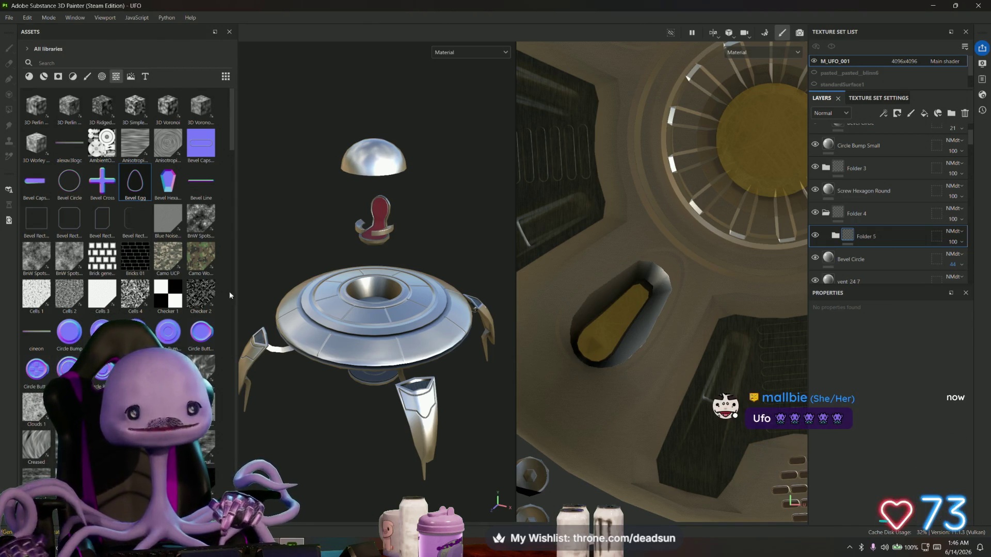
Step: Widen the 3D view, then orbit and zoom around the UFO's side, base and saucer underside
drag(513, 211, 764, 211)
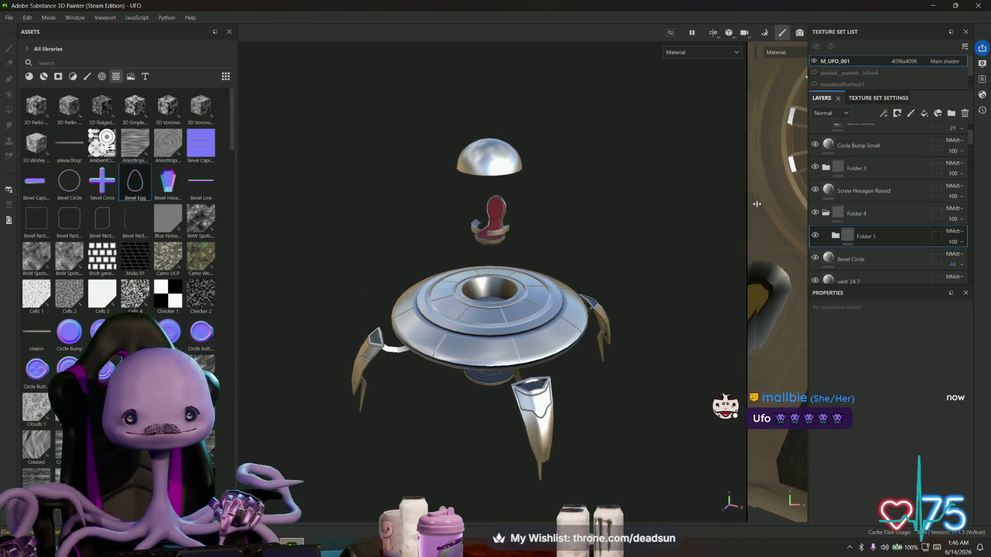
mouse_move(699, 261)
alt+mouse_down()
mouse_move(584, 346)
mouse_move(571, 265)
mouse_move(497, 275)
mouse_move(502, 382)
mouse_move(480, 232)
mouse_move(444, 164)
mouse_move(414, 338)
mouse_move(453, 370)
mouse_move(429, 287)
mouse_move(436, 376)
mouse_move(453, 409)
mouse_move(480, 440)
mouse_move(471, 401)
mouse_move(552, 467)
mouse_move(532, 337)
mouse_move(448, 381)
alt+mouse_up()
scroll(448, 380, up, 5)
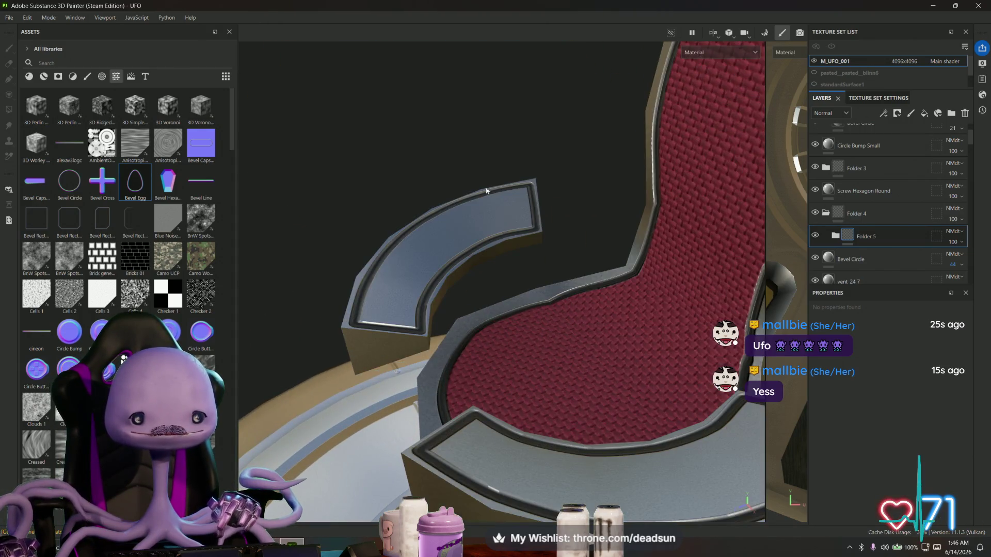
scroll(430, 275, down, 8)
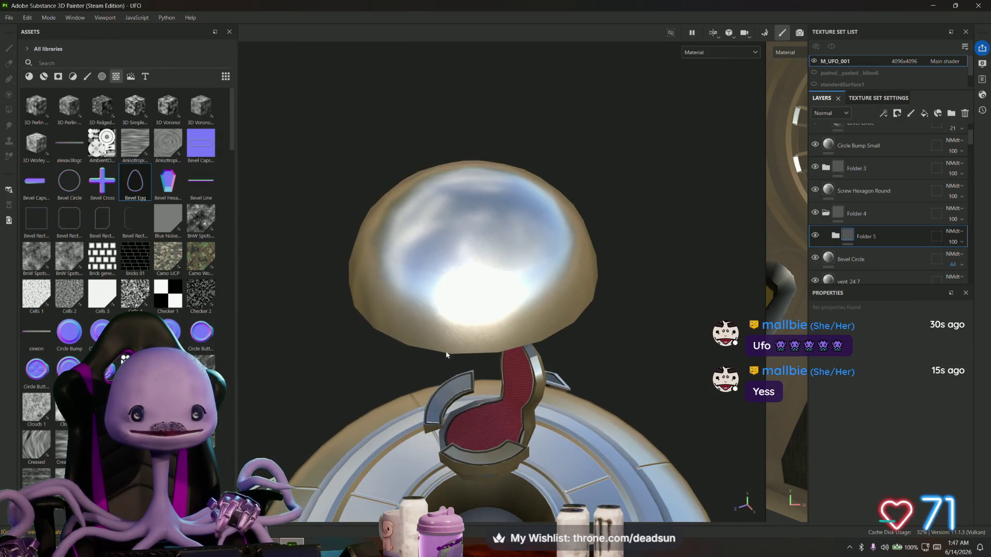
mouse_move(447, 355)
alt+mouse_down()
mouse_move(438, 317)
mouse_move(456, 417)
mouse_move(496, 371)
mouse_move(547, 408)
mouse_move(491, 271)
alt+mouse_up()
scroll(495, 289, up, 6)
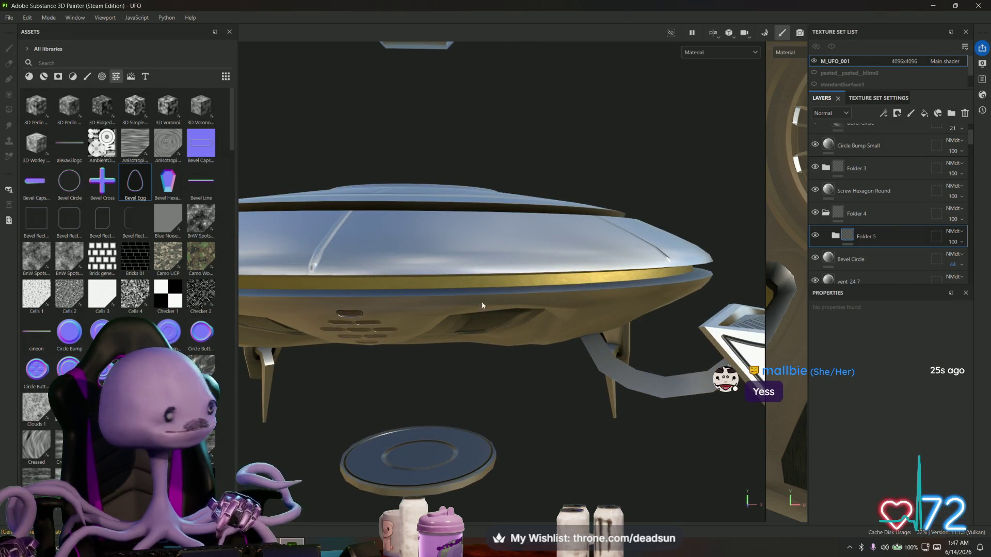
scroll(490, 362, down, 3)
mouse_move(496, 384)
alt+mouse_down()
mouse_move(497, 410)
mouse_move(494, 274)
mouse_move(511, 301)
mouse_move(506, 271)
mouse_move(504, 365)
mouse_move(515, 387)
mouse_move(645, 398)
mouse_move(557, 415)
alt+mouse_up()
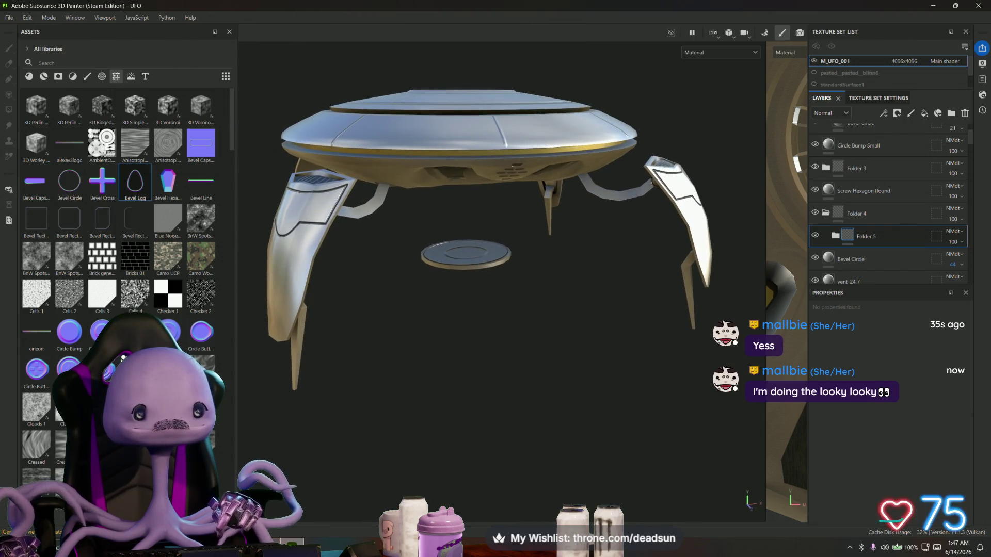
scroll(119, 232, down, 15)
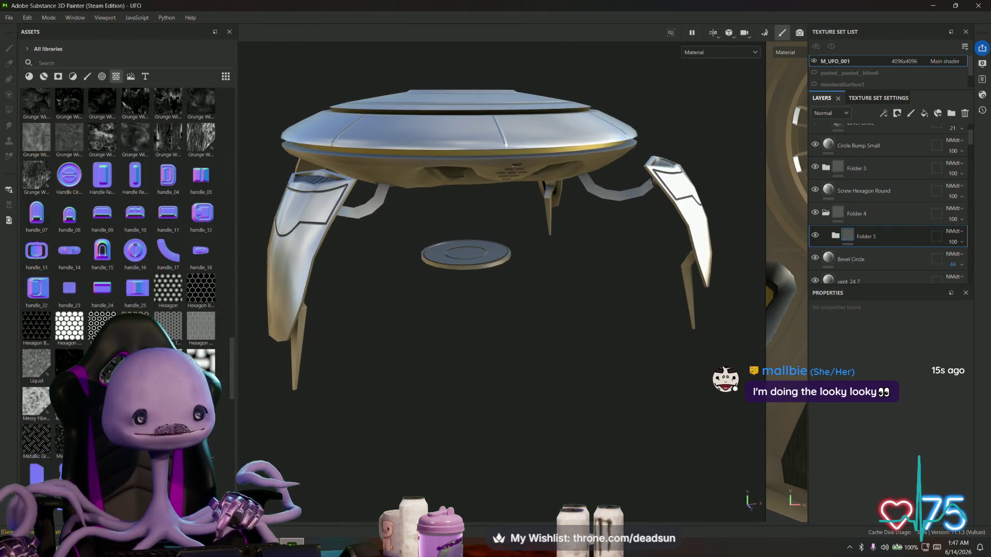
mouse_move(314, 392)
alt+mouse_down()
mouse_move(348, 402)
mouse_move(387, 380)
mouse_move(394, 388)
alt+mouse_up()
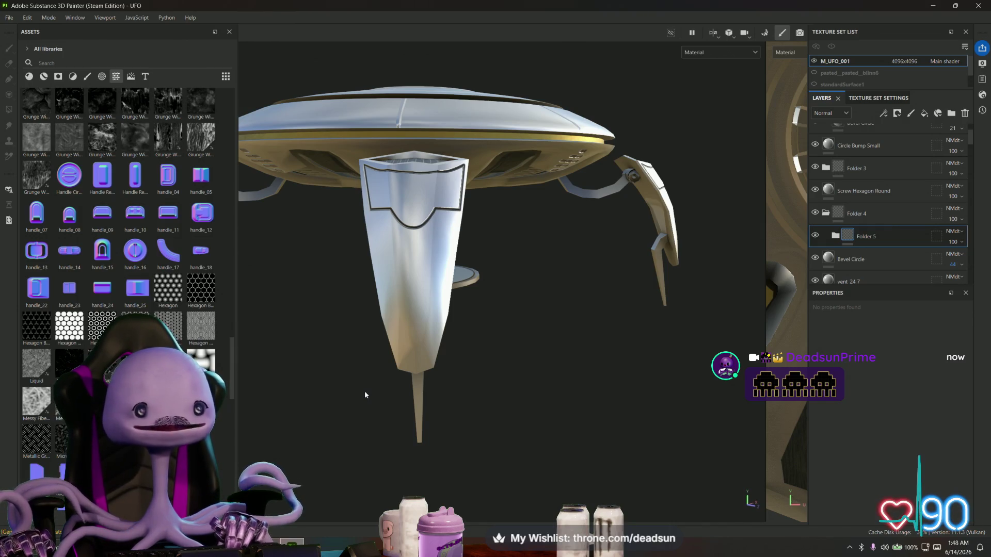
mouse_move(364, 395)
alt+mouse_down()
mouse_move(465, 301)
mouse_move(370, 315)
mouse_move(387, 301)
mouse_move(362, 361)
alt+mouse_up()
alt+right_drag(361, 361, 301, 453)
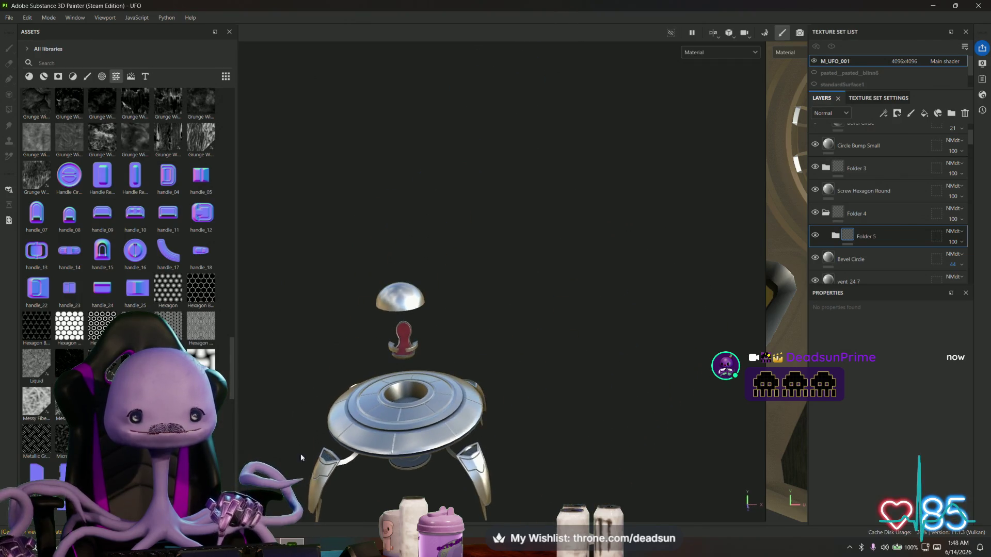
alt+middle_drag(300, 453, 357, 367)
mouse_move(356, 367)
alt+mouse_down()
mouse_move(361, 191)
mouse_move(373, 171)
alt+mouse_up()
mouse_move(374, 170)
alt+right_down()
mouse_move(637, 301)
mouse_move(663, 346)
alt+right_up()
alt+middle_drag(434, 334, 620, 358)
mouse_move(619, 358)
alt+right_down()
mouse_move(447, 347)
mouse_move(493, 364)
alt+right_up()
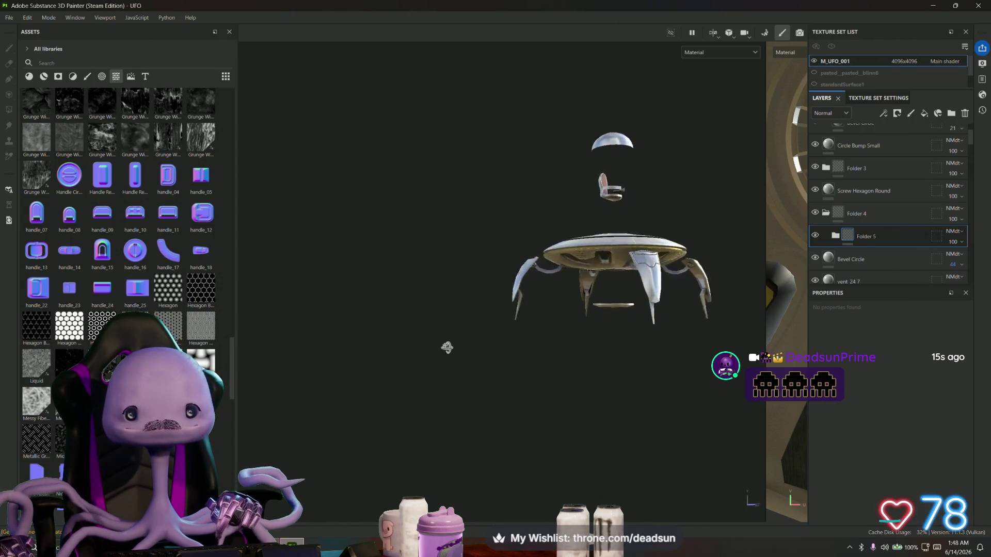
mouse_move(493, 364)
alt+mouse_down()
mouse_move(527, 347)
mouse_move(426, 358)
mouse_move(456, 400)
alt+mouse_up()
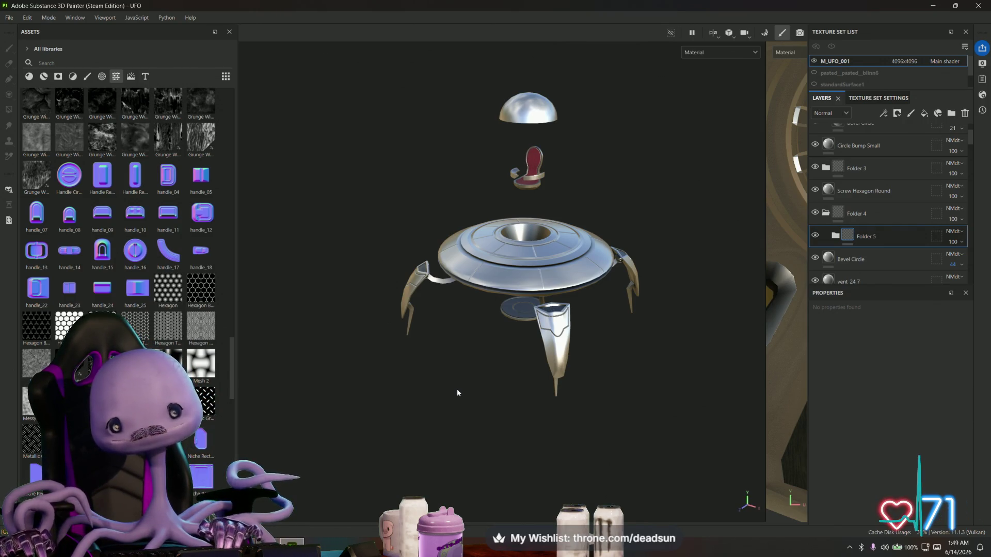
mouse_move(458, 392)
alt+mouse_down()
mouse_move(432, 304)
mouse_move(378, 255)
mouse_move(432, 305)
alt+mouse_up()
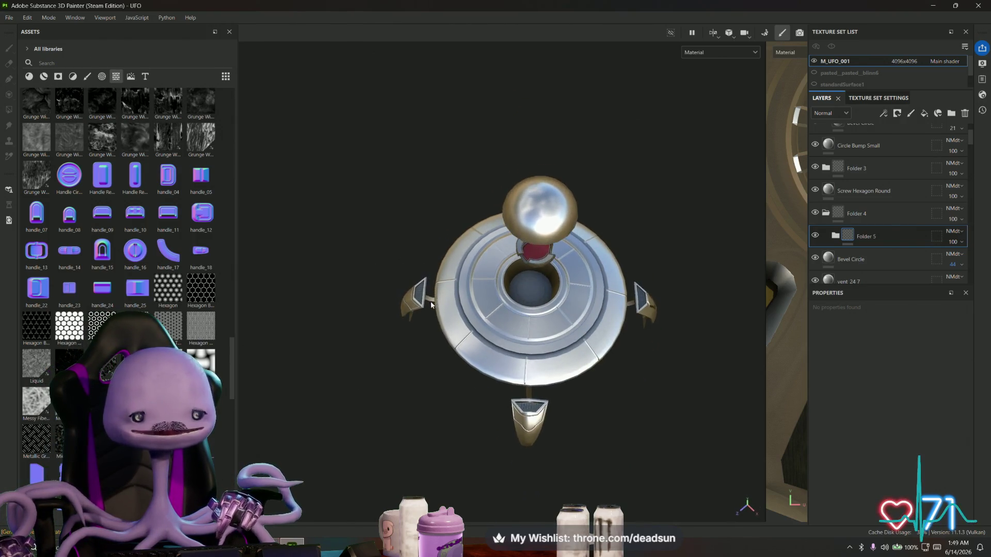
scroll(439, 306, up, 3)
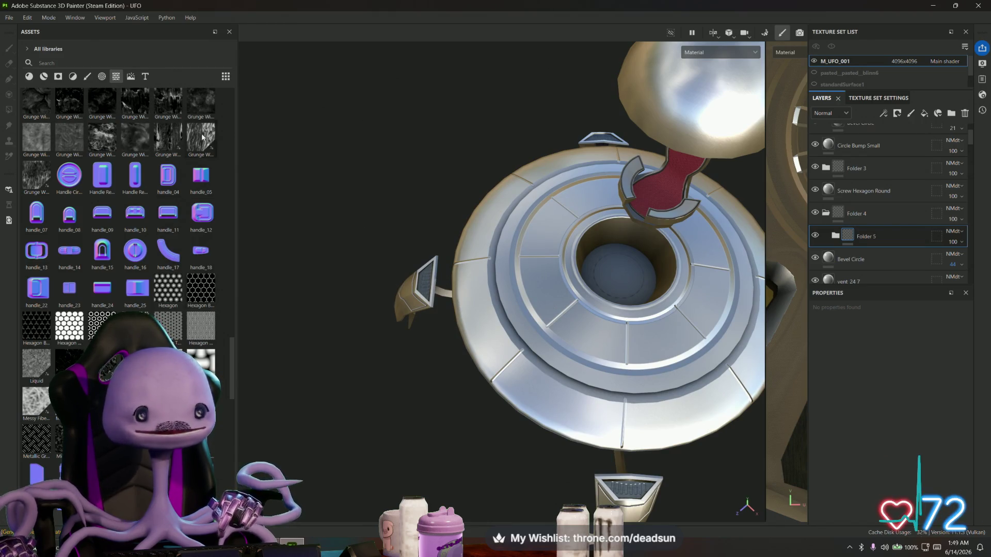
scroll(141, 264, up, 10)
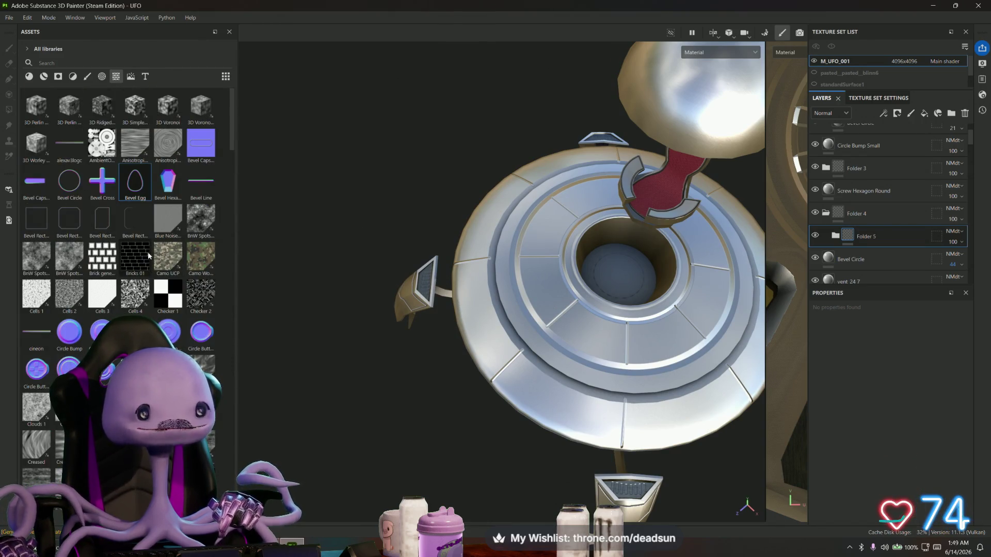
scroll(425, 308, down, 5)
mouse_move(425, 309)
alt+mouse_down()
mouse_move(317, 251)
mouse_move(375, 208)
mouse_move(560, 278)
alt+mouse_up()
key(f)
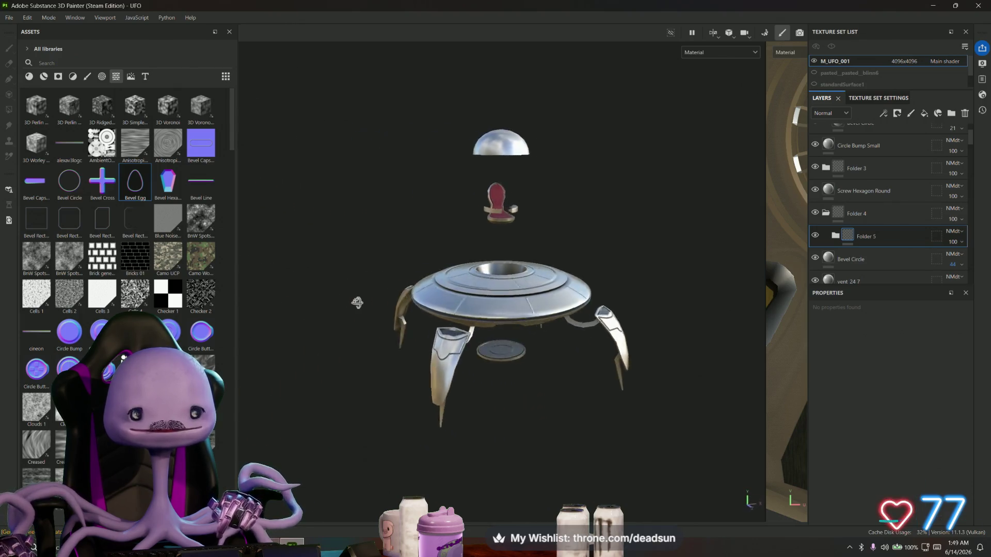
mouse_move(464, 155)
alt+mouse_down()
mouse_move(471, 102)
mouse_move(472, 258)
mouse_move(580, 358)
mouse_move(544, 309)
alt+mouse_up()
scroll(176, 292, down, 10)
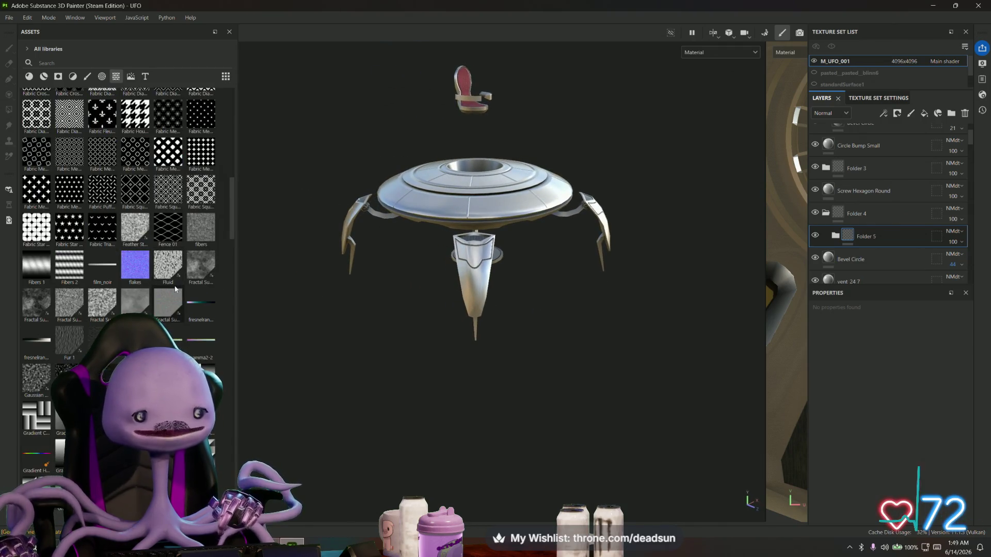
scroll(176, 291, down, 15)
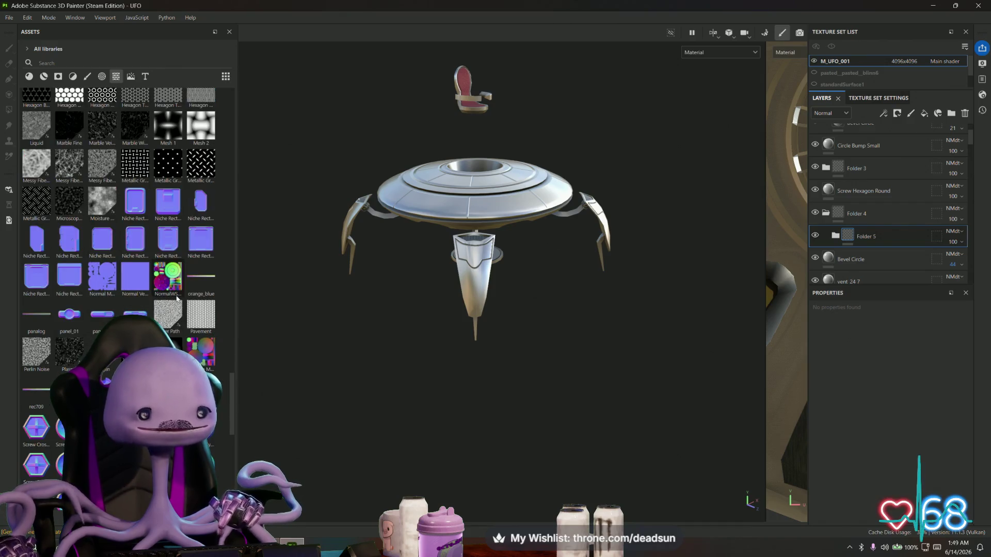
scroll(397, 333, up, 5)
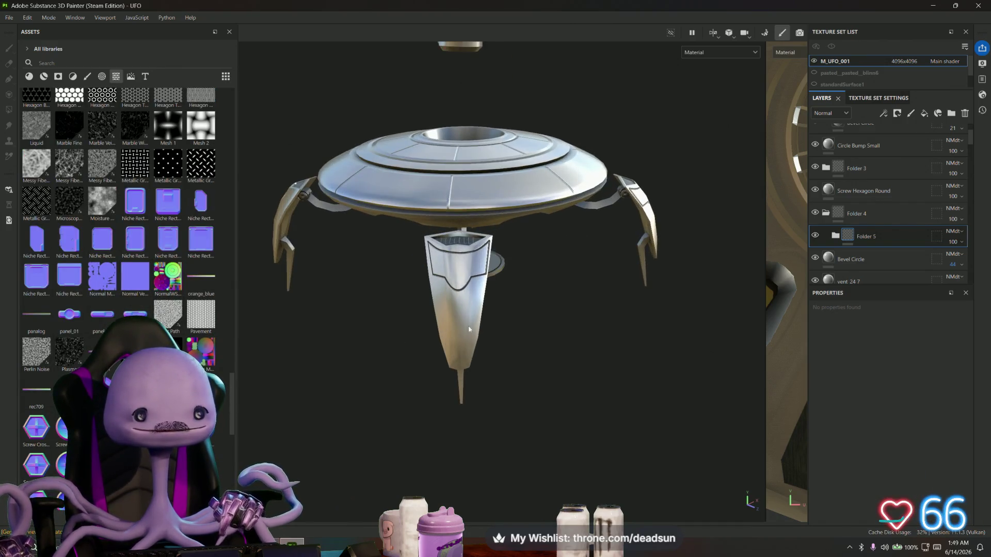
alt+drag(497, 338, 499, 274)
scroll(118, 258, down, 3)
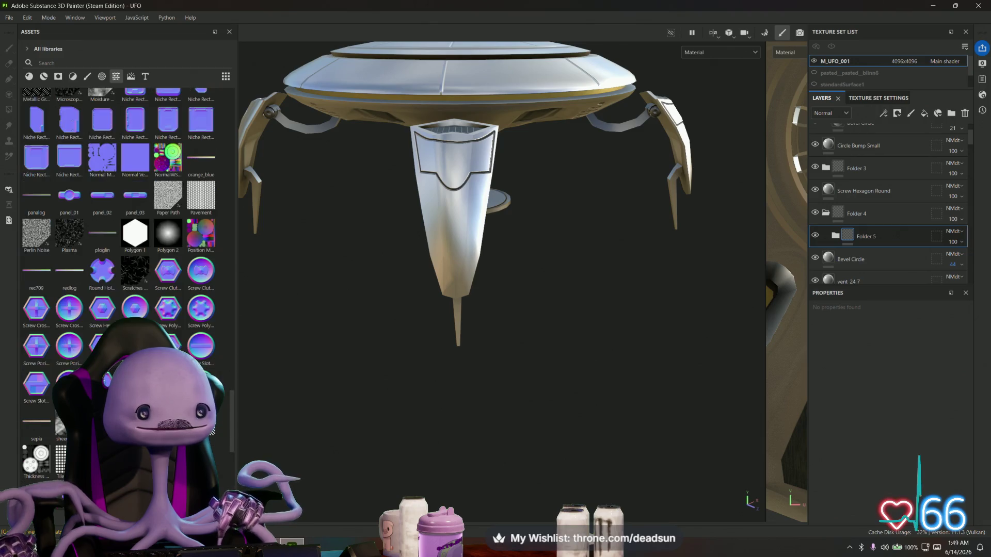
scroll(119, 258, down, 3)
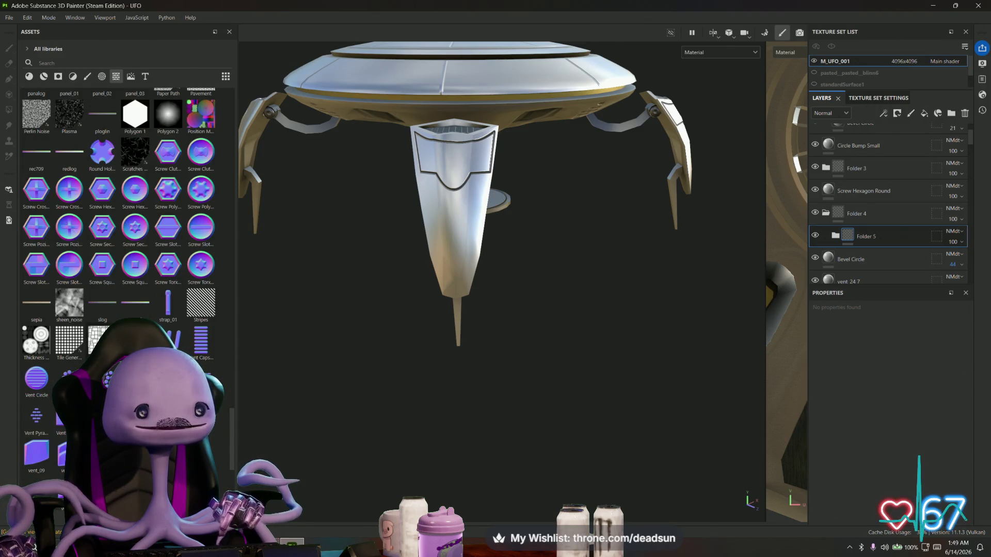
scroll(119, 258, down, 3)
scroll(117, 364, down, 3)
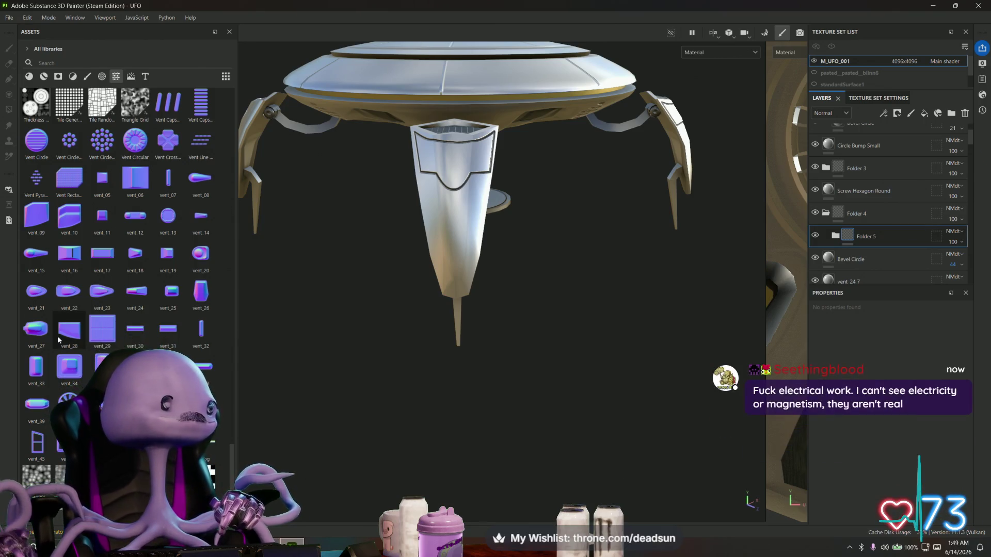
mouse_move(58, 336)
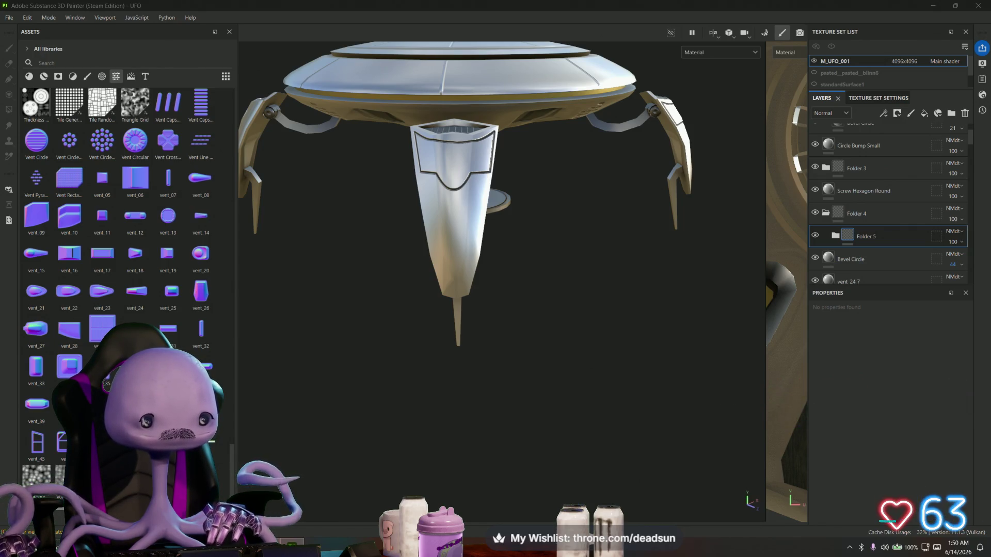
key(alt+Tab)
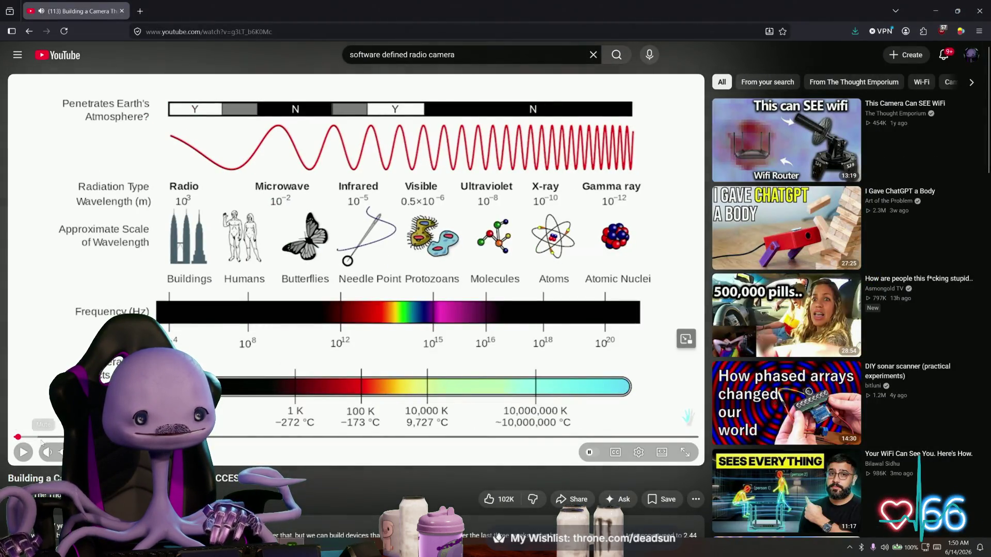
Step: Seek the Wi-Fi camera video past the spectrum diagram and around 3:11 to the Wi-Fi image results
drag(42, 438, 92, 437)
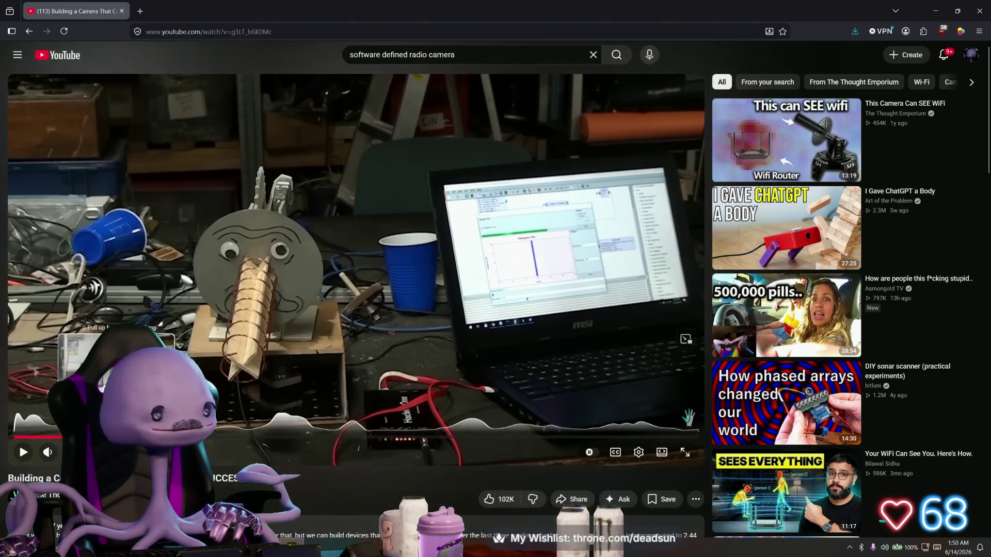
drag(131, 437, 161, 438)
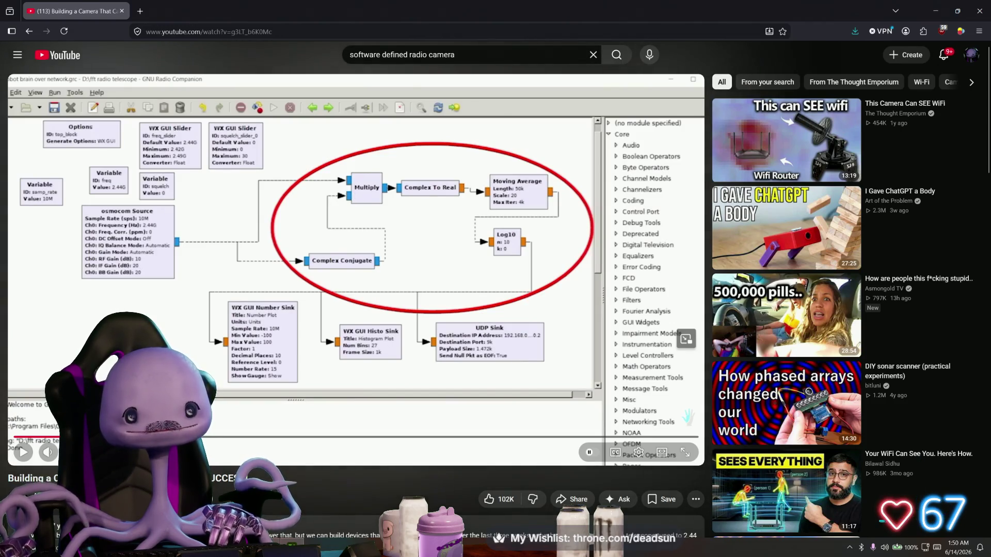
drag(243, 437, 317, 439)
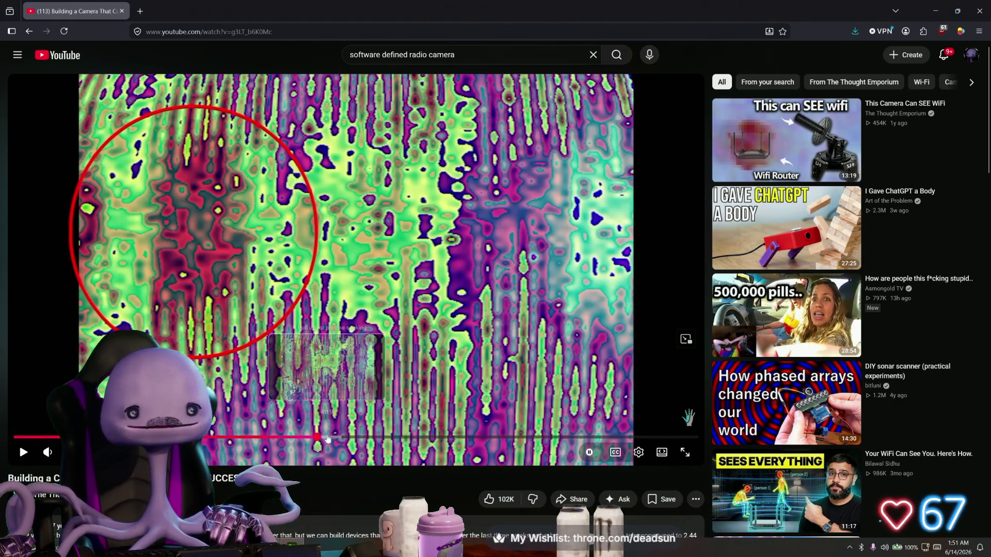
mouse_move(327, 437)
mouse_down()
mouse_move(507, 438)
mouse_move(471, 437)
mouse_up()
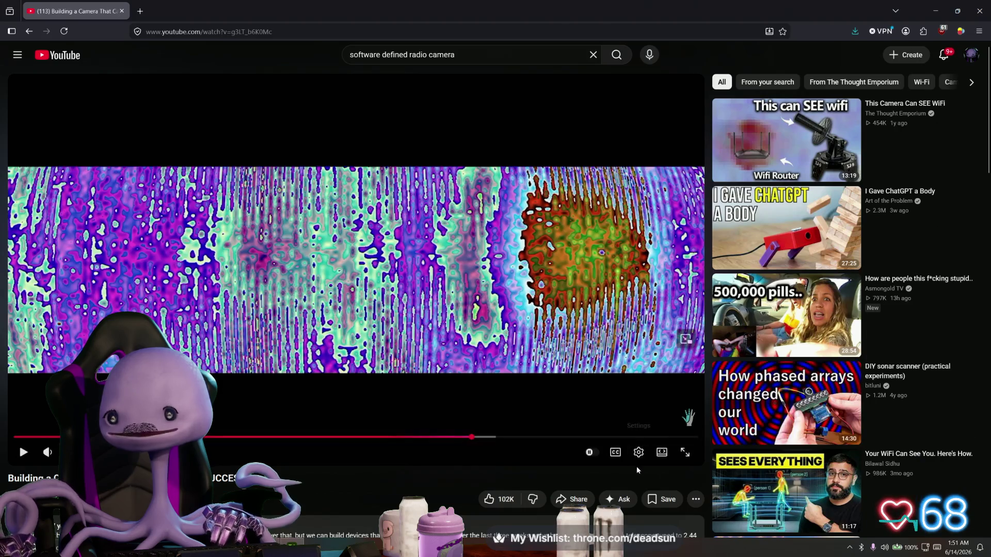
mouse_move(786, 439)
Step: Scroll through the comments and back to the top, then list the previously visited pages
scroll(786, 438, down, 10)
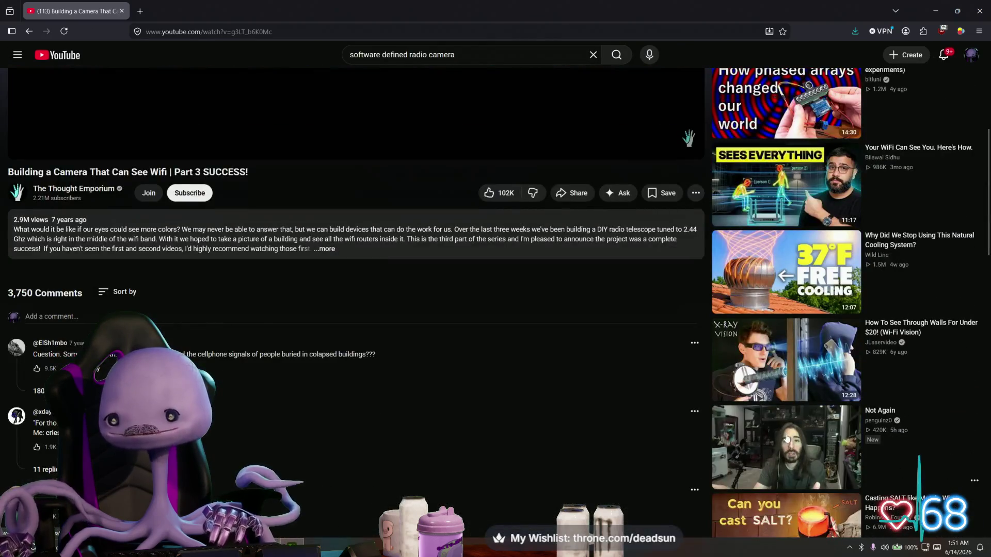
scroll(786, 438, down, 9)
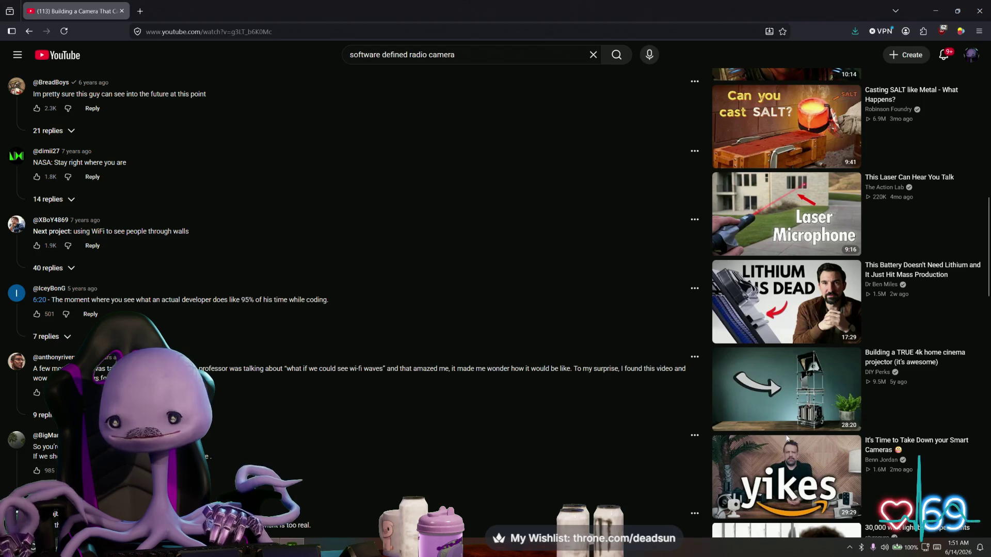
scroll(784, 438, up, 1)
scroll(785, 438, down, 4)
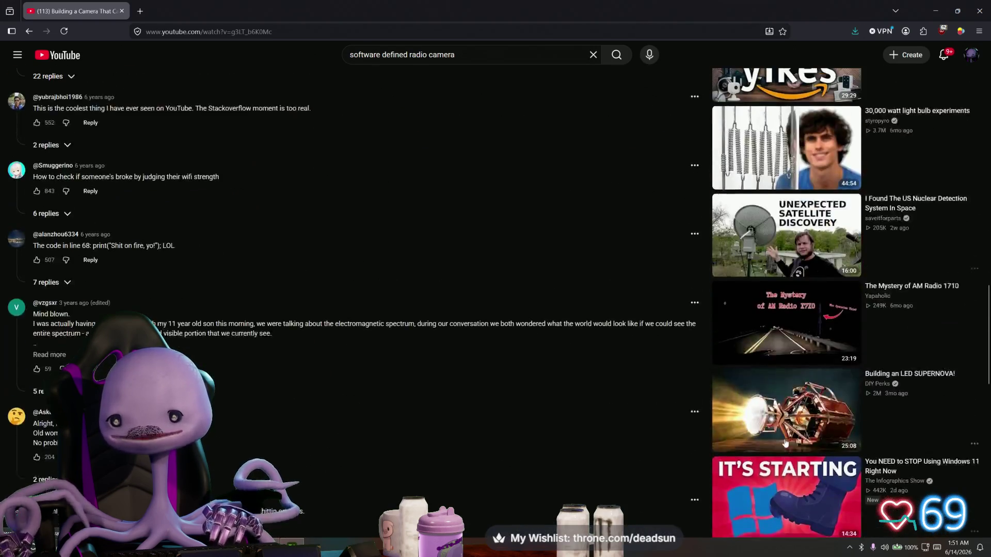
scroll(784, 442, down, 3)
scroll(784, 442, down, 4)
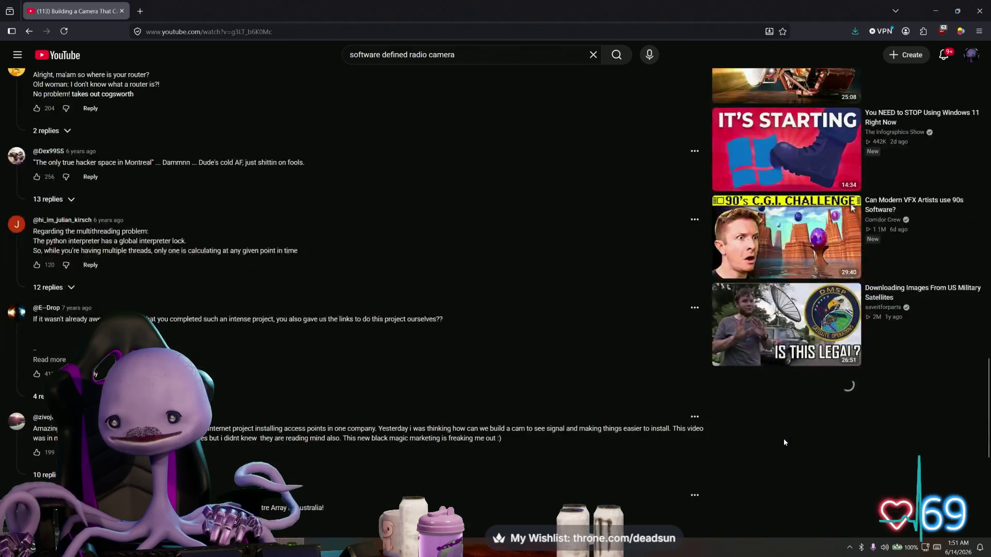
scroll(785, 443, up, 20)
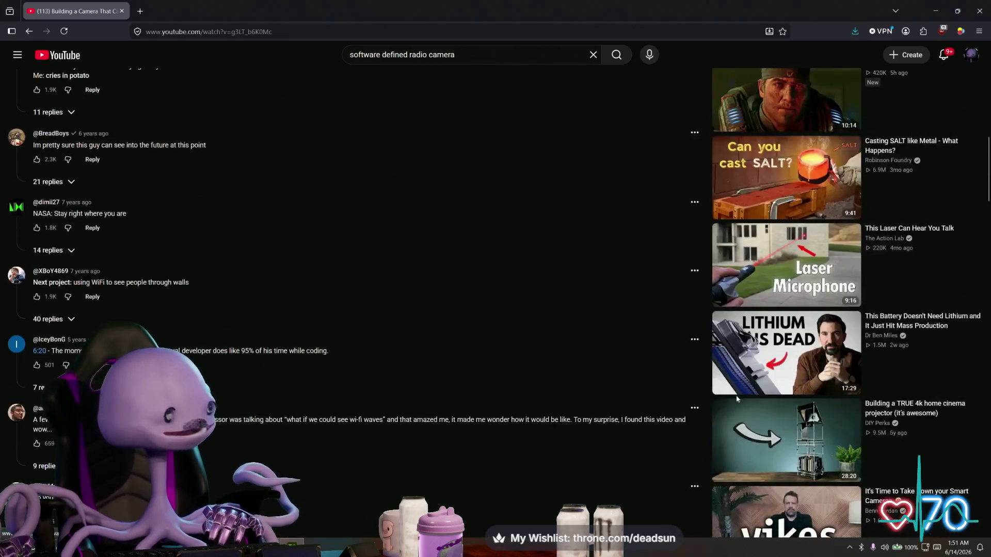
scroll(684, 353, up, 10)
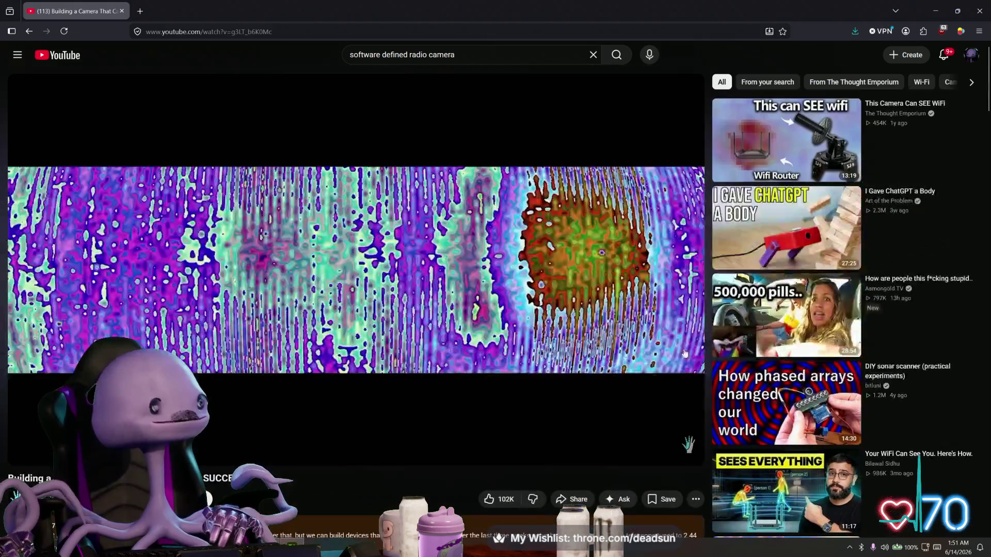
right_click(31, 33)
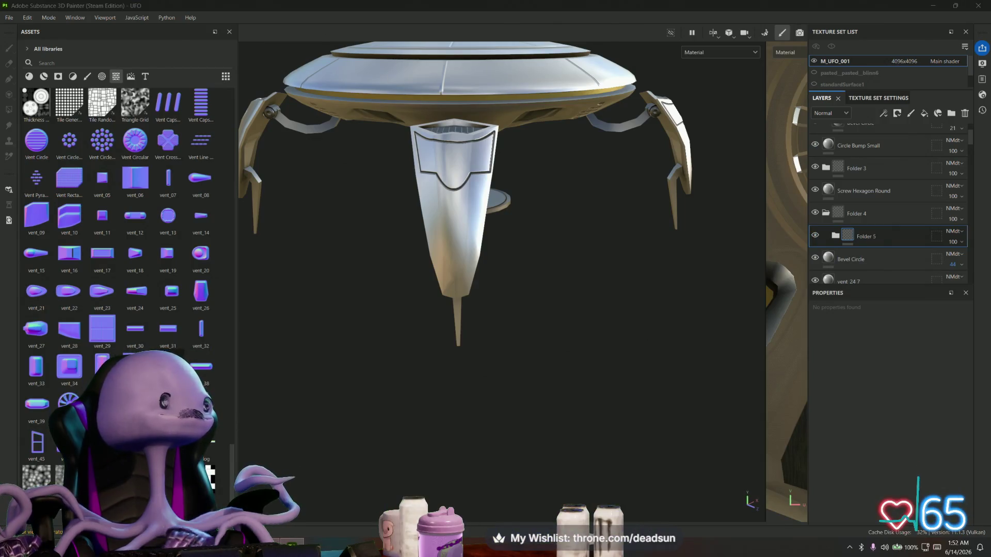
mouse_move(102, 292)
mouse_down()
mouse_move(125, 298)
mouse_move(100, 284)
mouse_up()
mouse_move(101, 283)
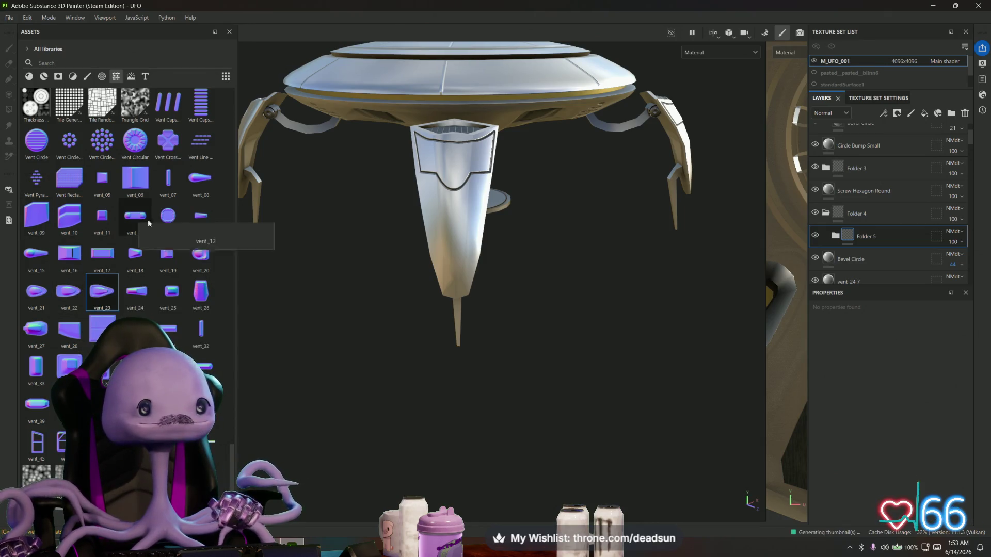
mouse_move(144, 227)
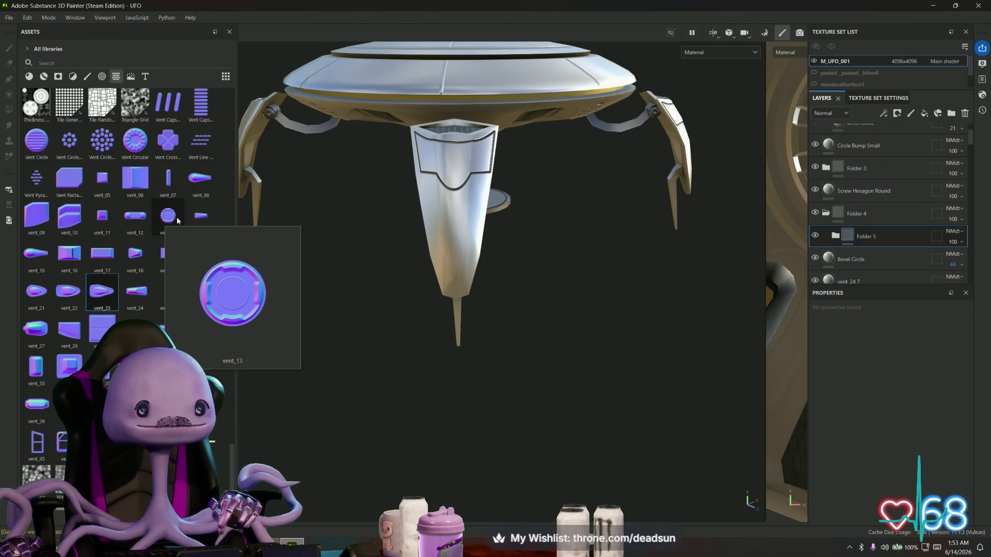
mouse_move(189, 220)
mouse_move(196, 254)
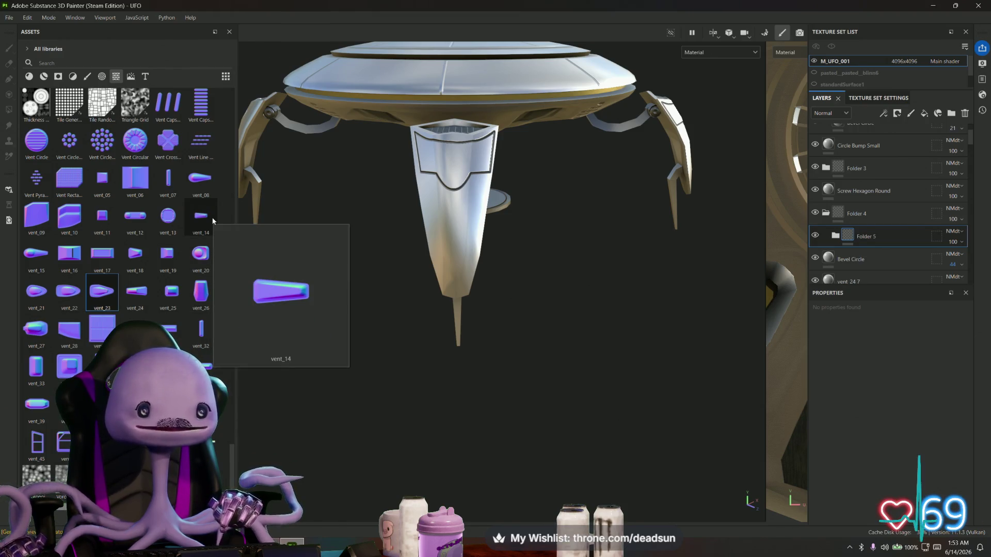
mouse_move(168, 329)
scroll(168, 329, down, 5)
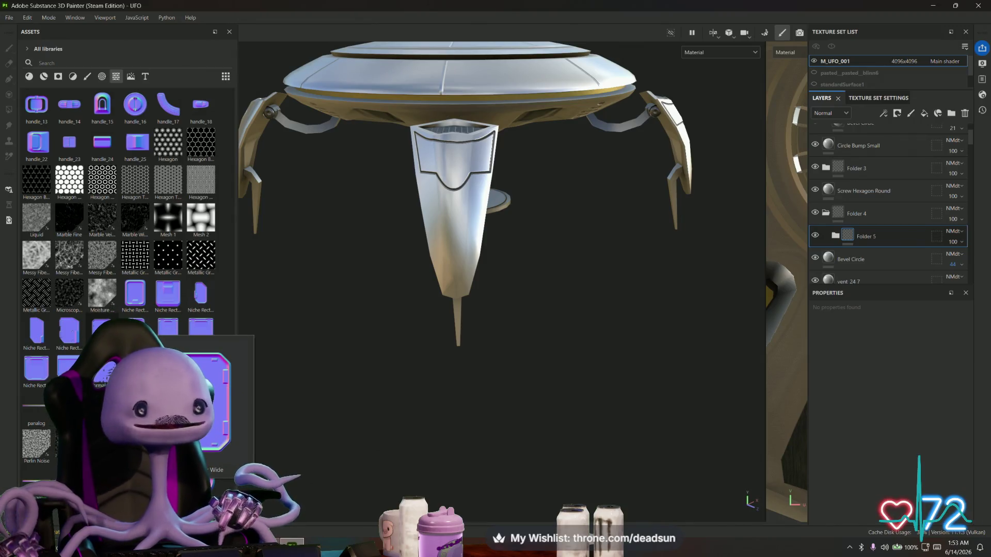
scroll(64, 242, up, 3)
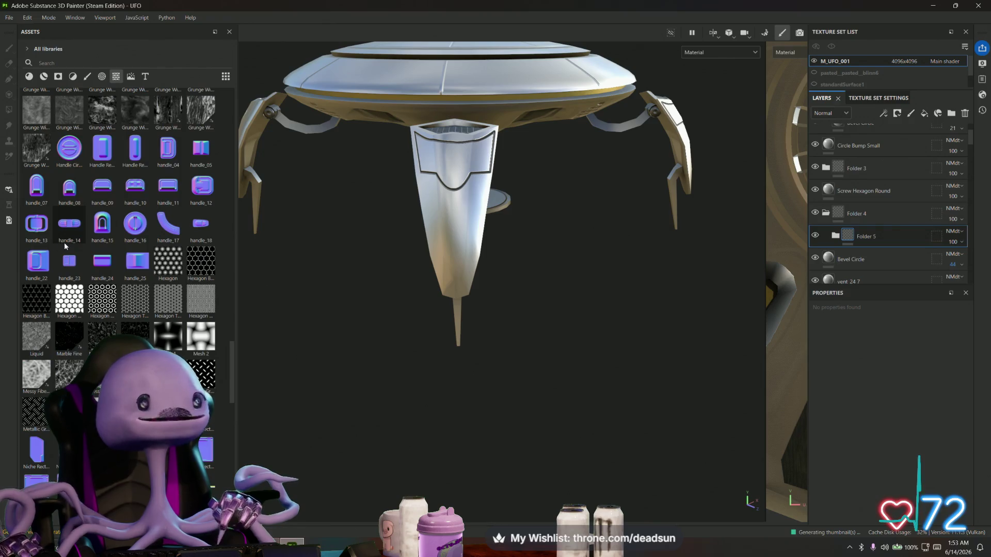
mouse_move(64, 243)
scroll(64, 242, up, 3)
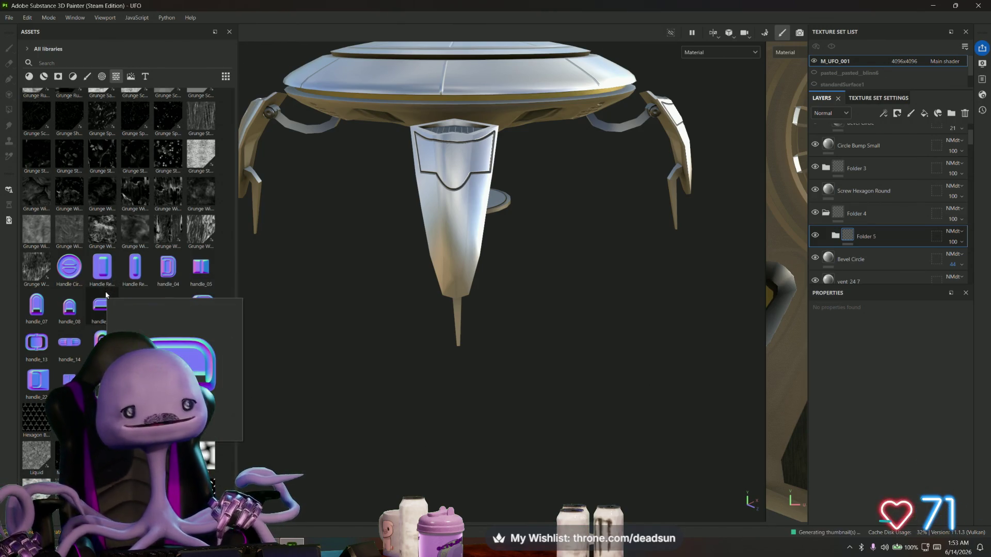
mouse_move(63, 321)
mouse_move(135, 342)
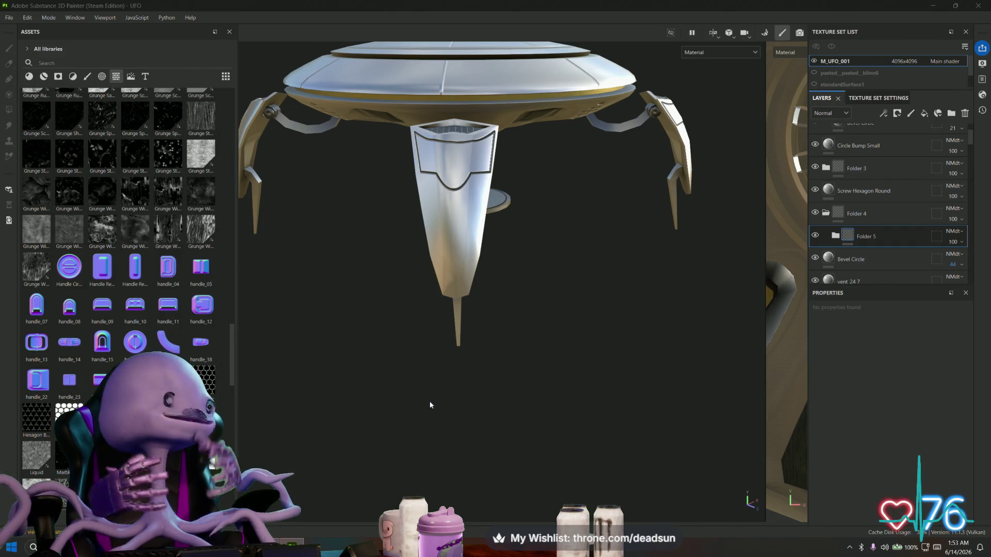
scroll(126, 258, down, 10)
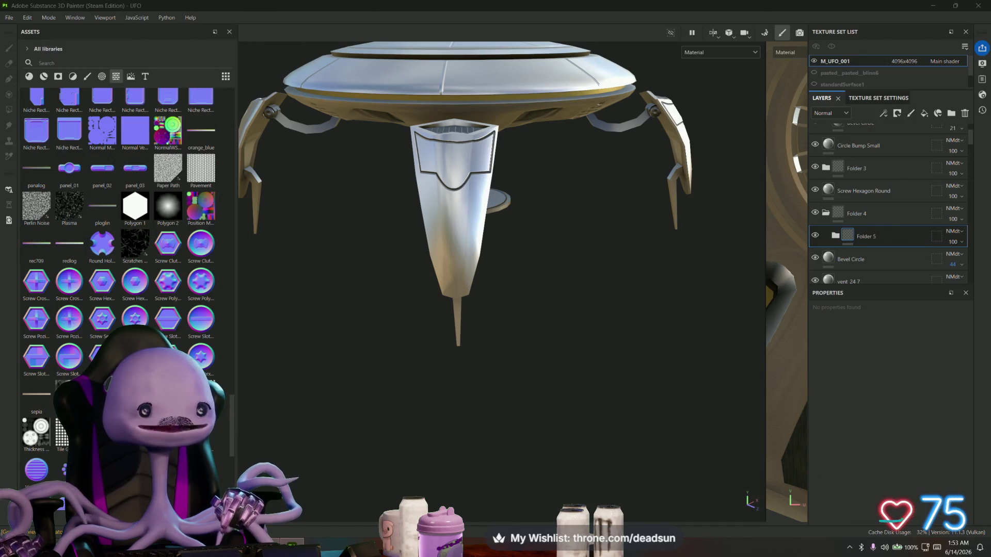
scroll(127, 258, down, 6)
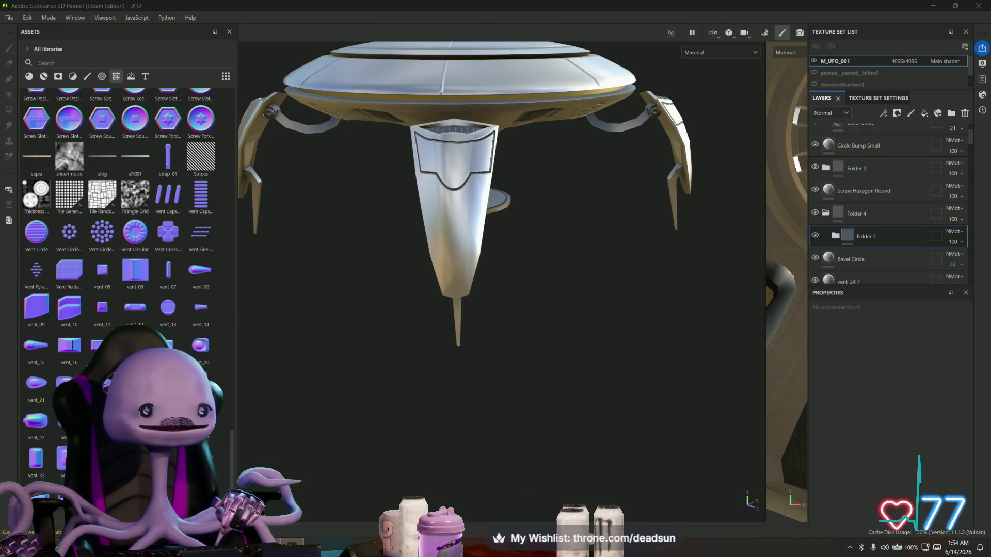
scroll(102, 265, down, 3)
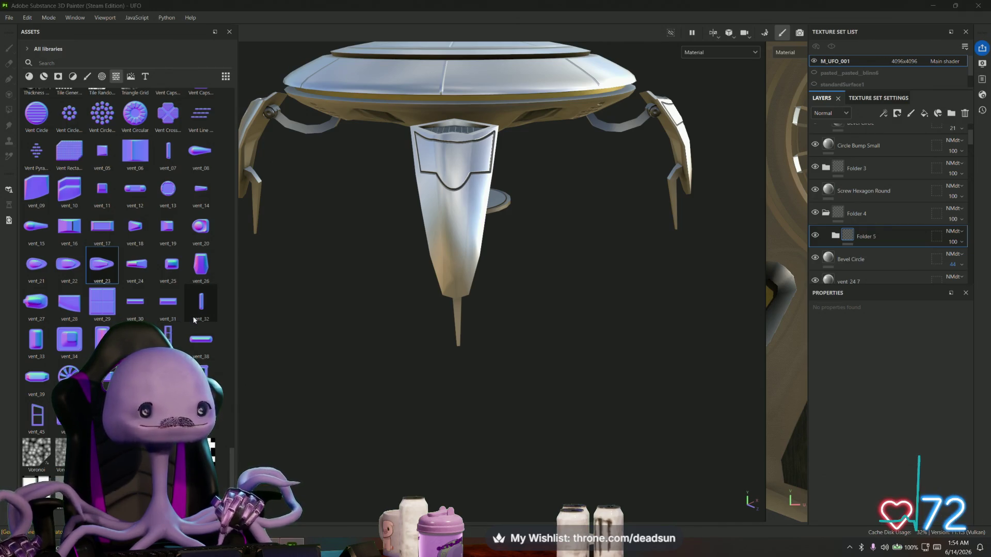
scroll(198, 309, up, 3)
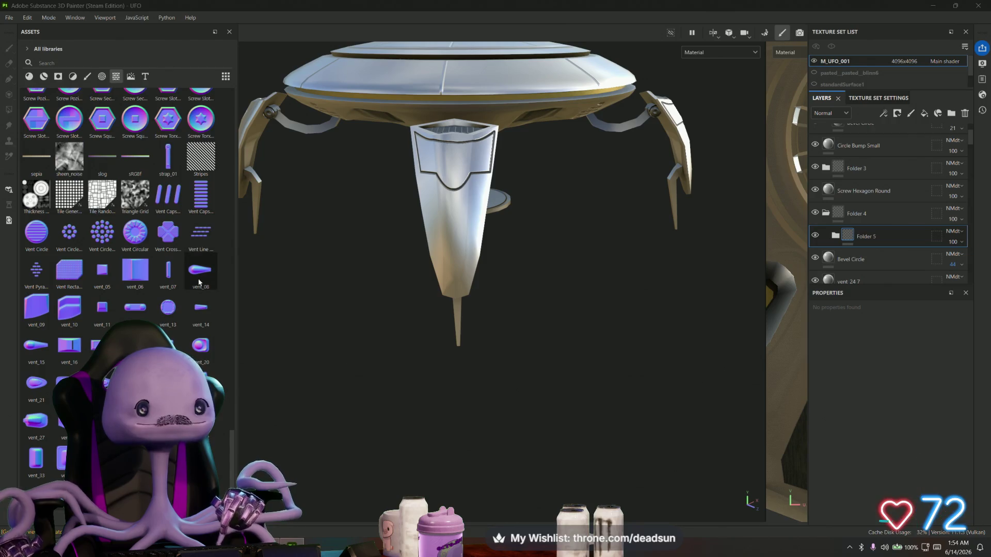
click(198, 313)
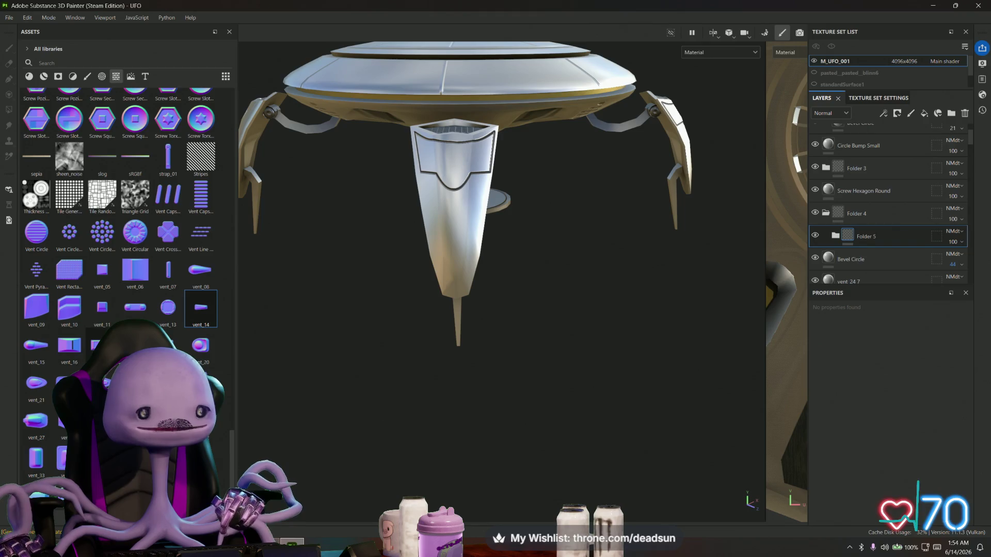
scroll(83, 355, down, 3)
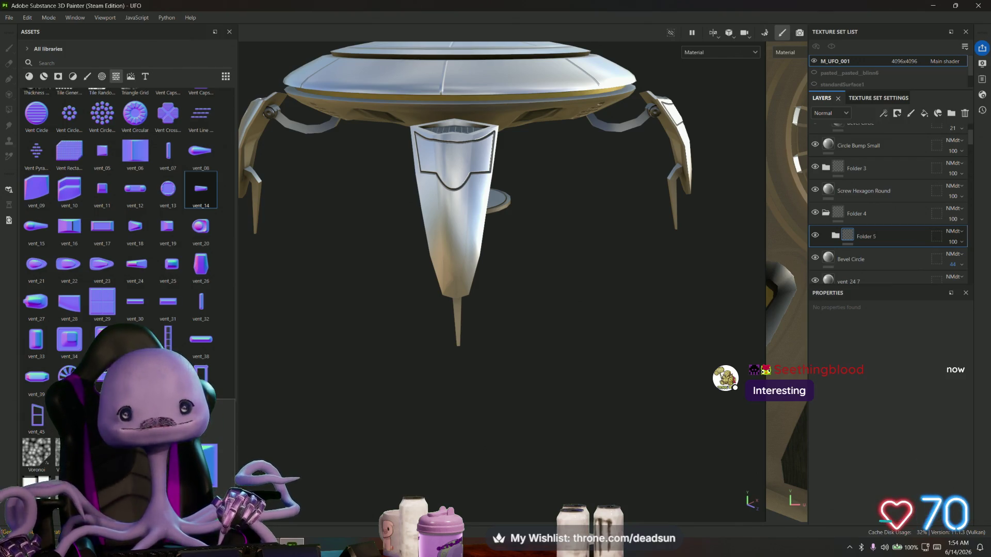
scroll(124, 206, up, 10)
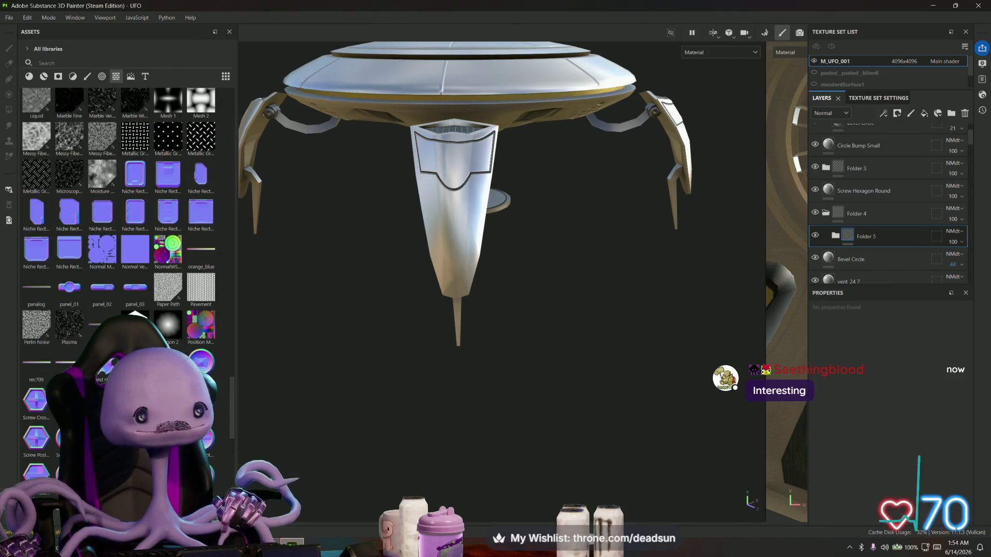
scroll(124, 206, up, 3)
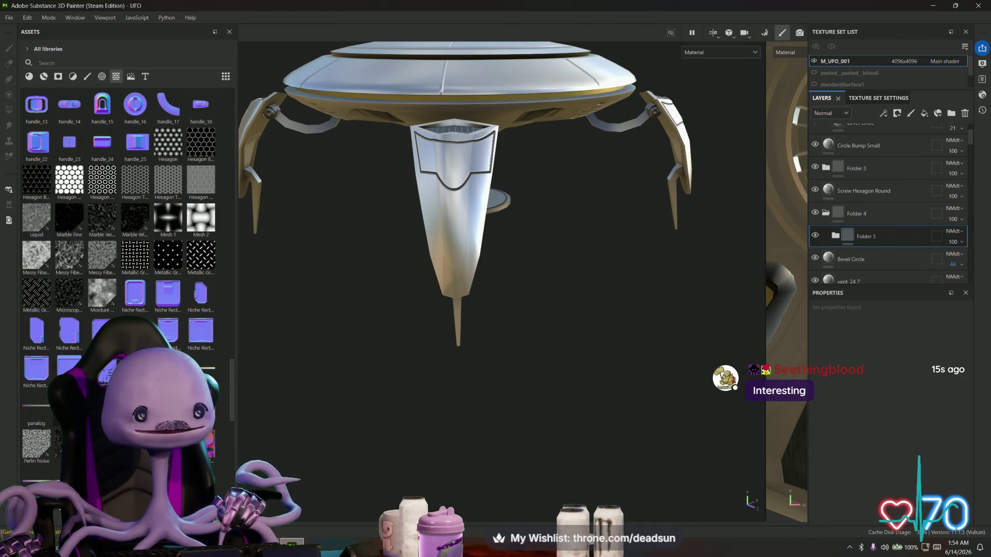
scroll(71, 226, up, 3)
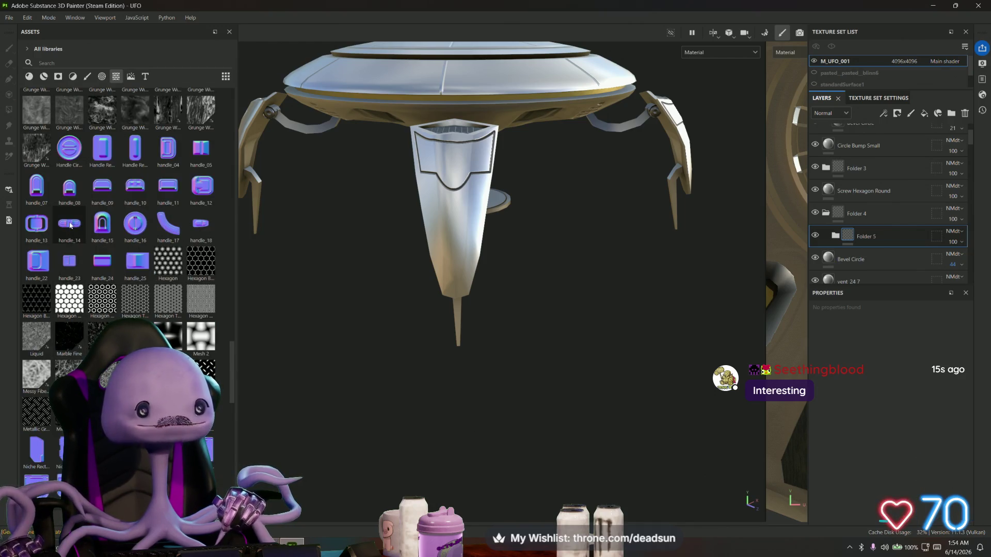
mouse_move(178, 164)
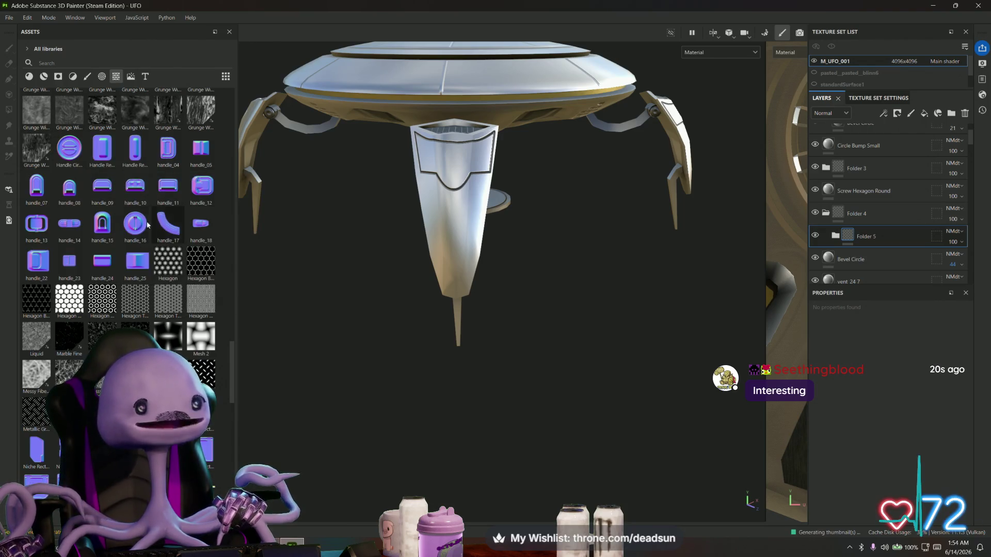
mouse_move(31, 150)
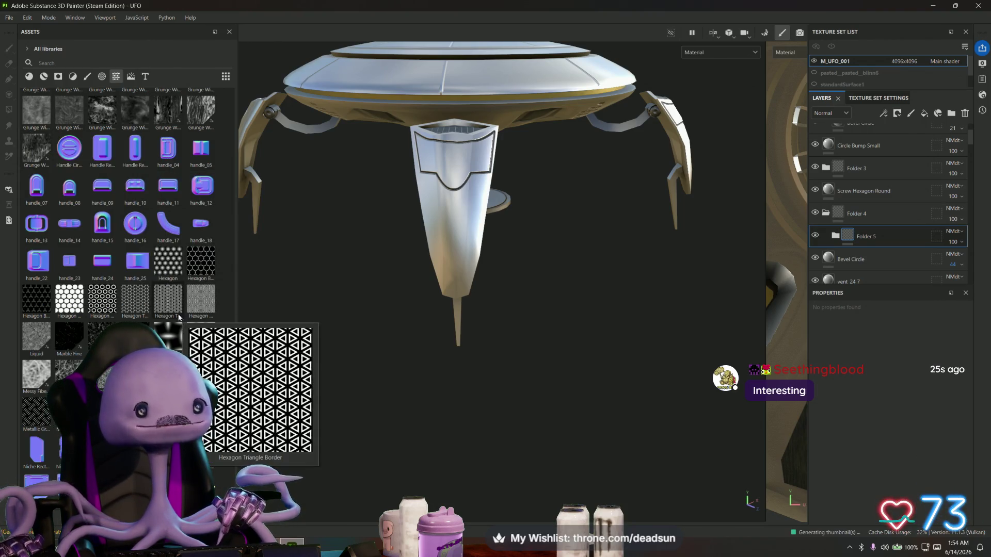
mouse_move(107, 323)
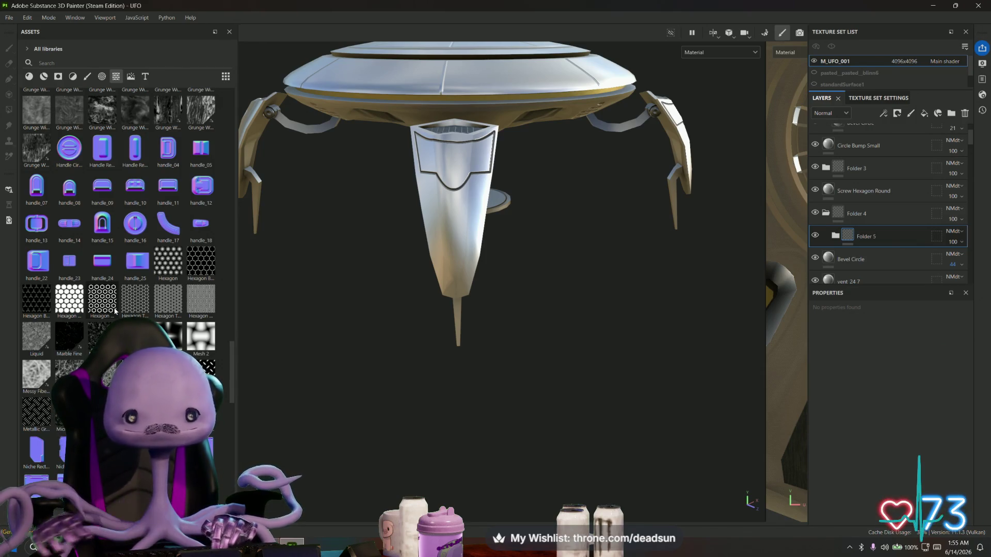
scroll(91, 241, down, 3)
scroll(102, 243, down, 6)
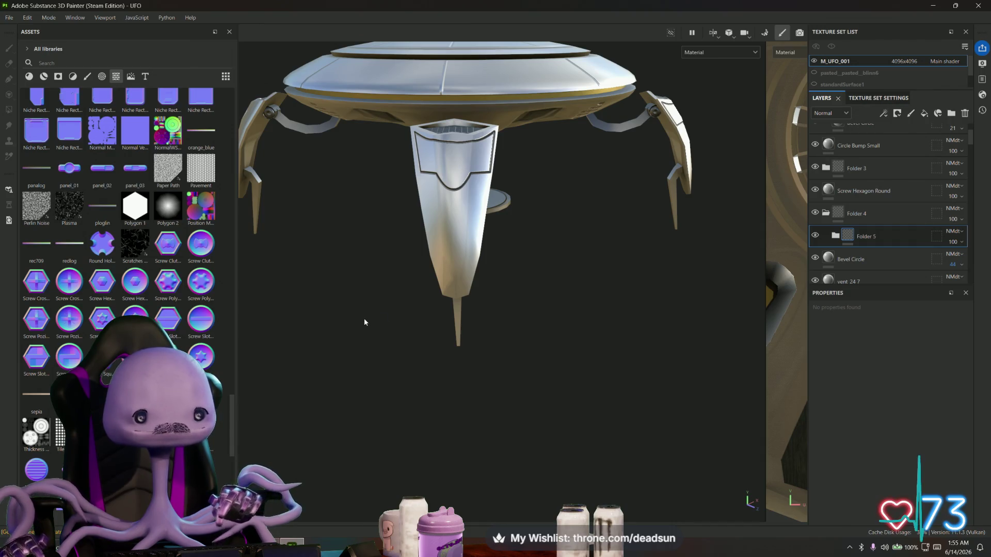
mouse_move(364, 322)
alt+mouse_down()
mouse_move(535, 279)
mouse_move(471, 194)
mouse_move(439, 334)
alt+mouse_up()
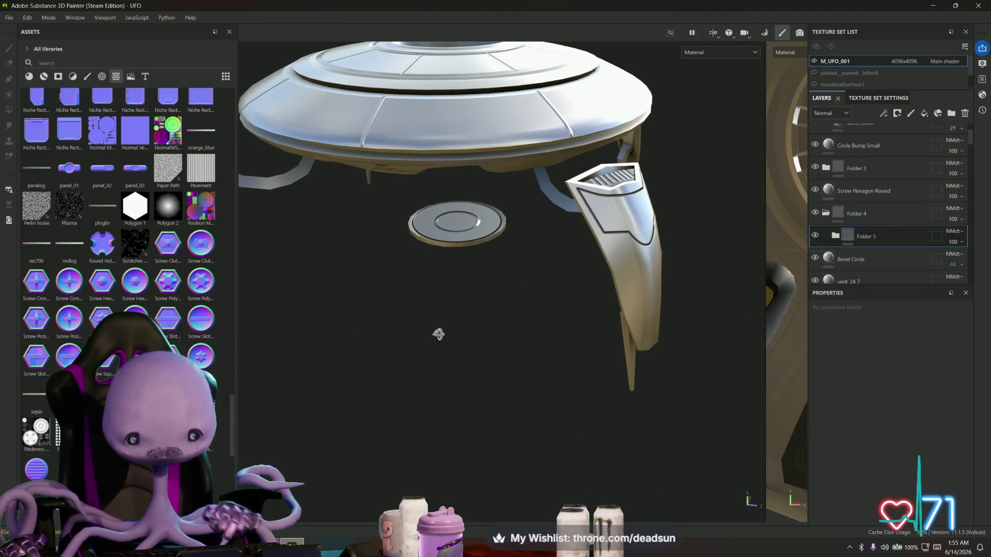
alt+drag(439, 334, 433, 342)
scroll(167, 336, down, 10)
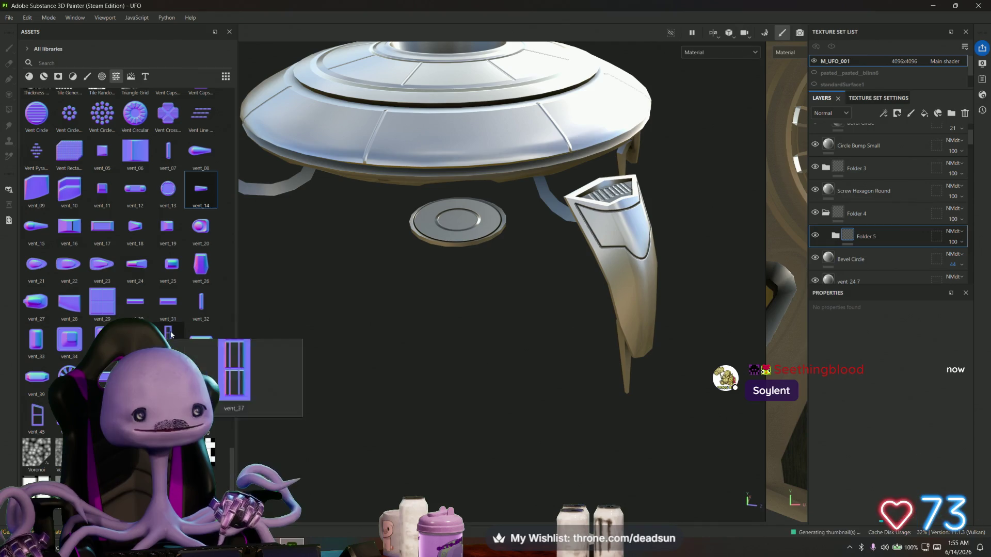
mouse_move(202, 302)
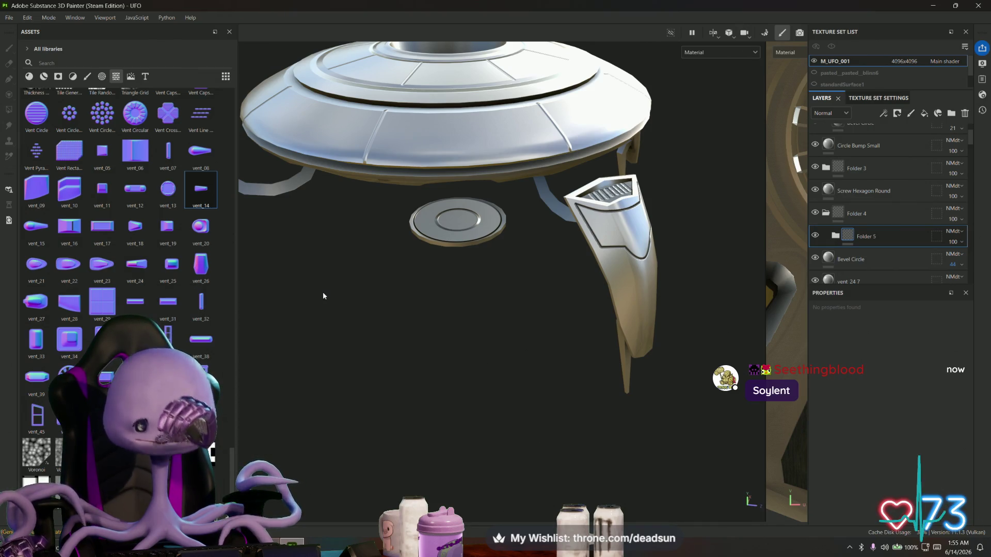
scroll(409, 279, up, 2)
scroll(409, 280, up, 1)
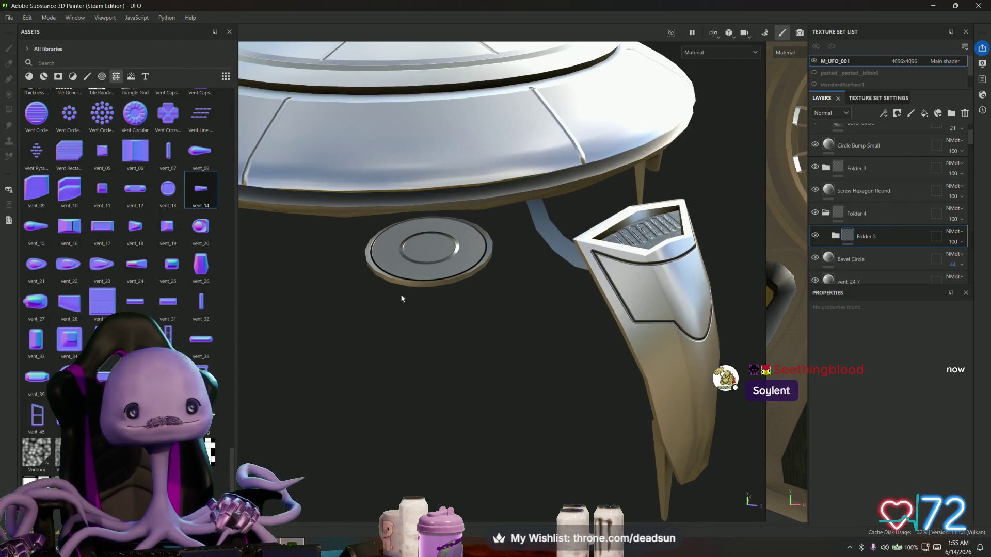
scroll(361, 330, down, 2)
mouse_move(349, 348)
alt+mouse_down()
mouse_move(365, 207)
mouse_move(399, 272)
mouse_move(332, 278)
mouse_move(413, 302)
mouse_move(469, 299)
mouse_move(560, 279)
mouse_move(617, 237)
mouse_move(623, 272)
mouse_move(566, 272)
mouse_move(655, 283)
mouse_move(608, 280)
mouse_move(624, 245)
mouse_move(613, 301)
mouse_move(605, 281)
alt+mouse_up()
scroll(420, 309, up, 3)
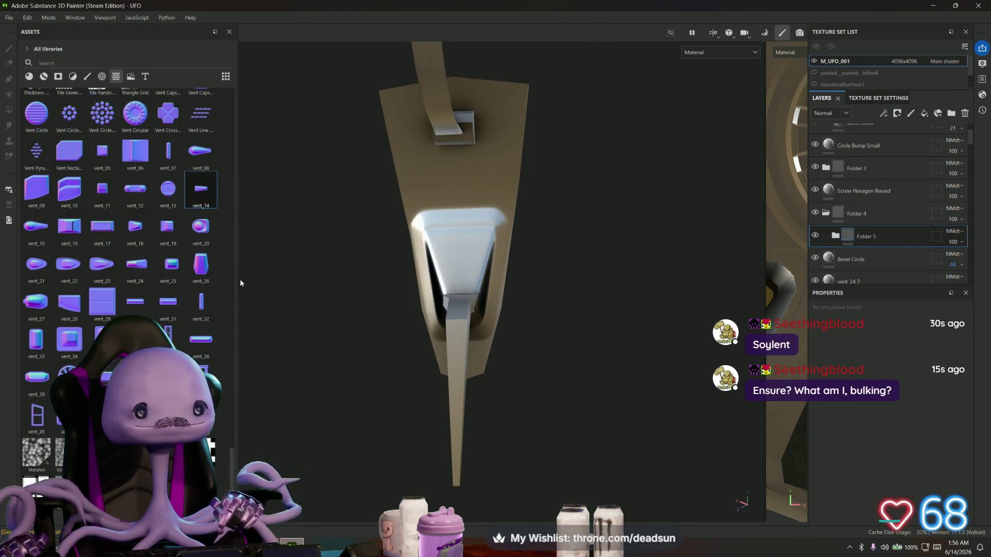
mouse_move(573, 203)
alt+mouse_down()
mouse_move(561, 215)
mouse_move(579, 221)
alt+mouse_up()
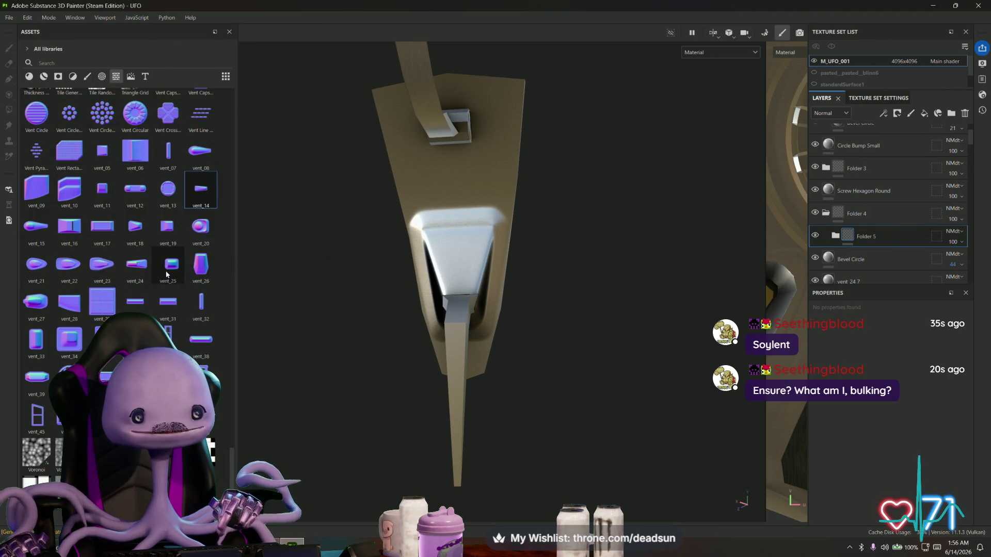
mouse_move(139, 271)
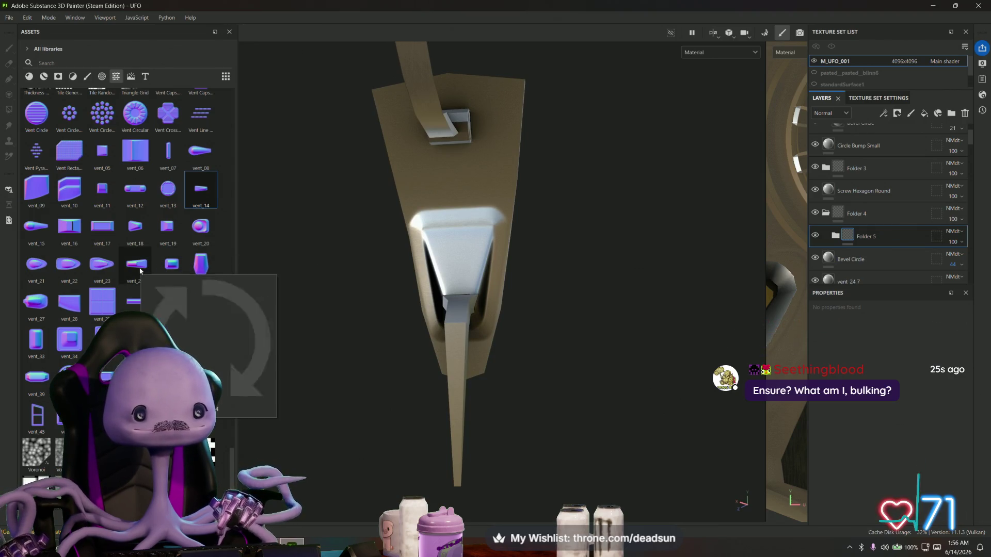
mouse_move(79, 309)
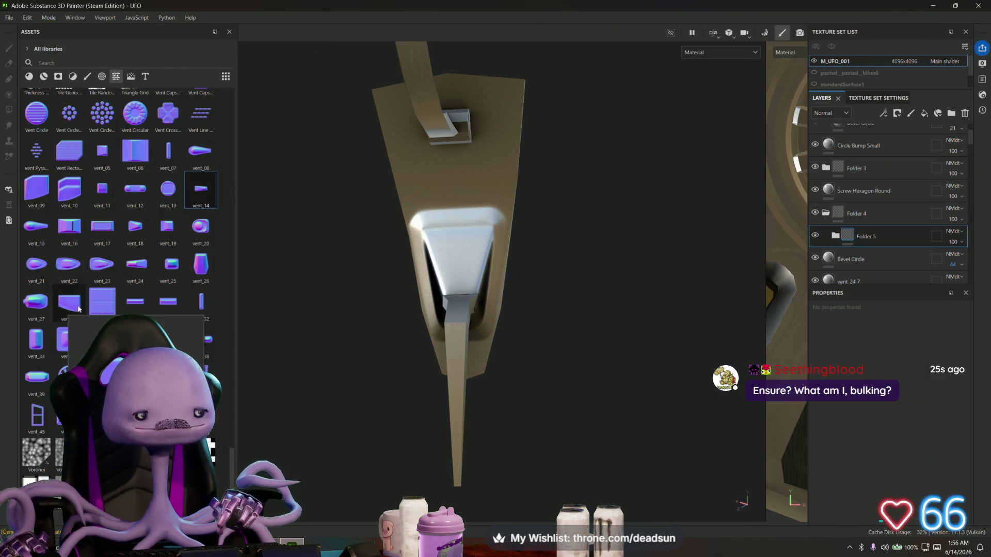
scroll(343, 294, down, 5)
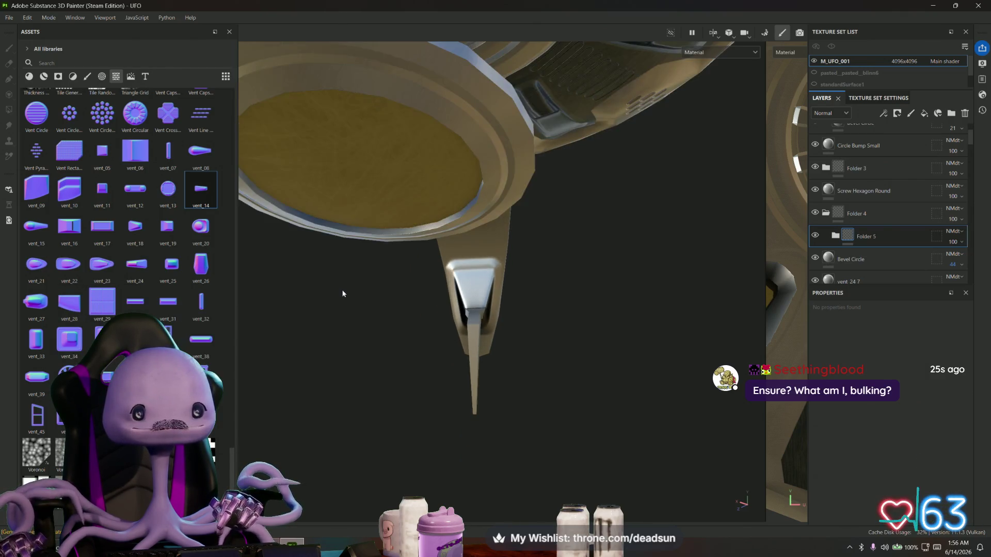
mouse_move(342, 294)
alt+mouse_down()
mouse_move(180, 343)
mouse_move(364, 293)
mouse_move(334, 336)
mouse_move(482, 345)
mouse_move(366, 325)
mouse_move(382, 317)
mouse_move(341, 307)
mouse_move(379, 312)
mouse_move(314, 308)
alt+mouse_up()
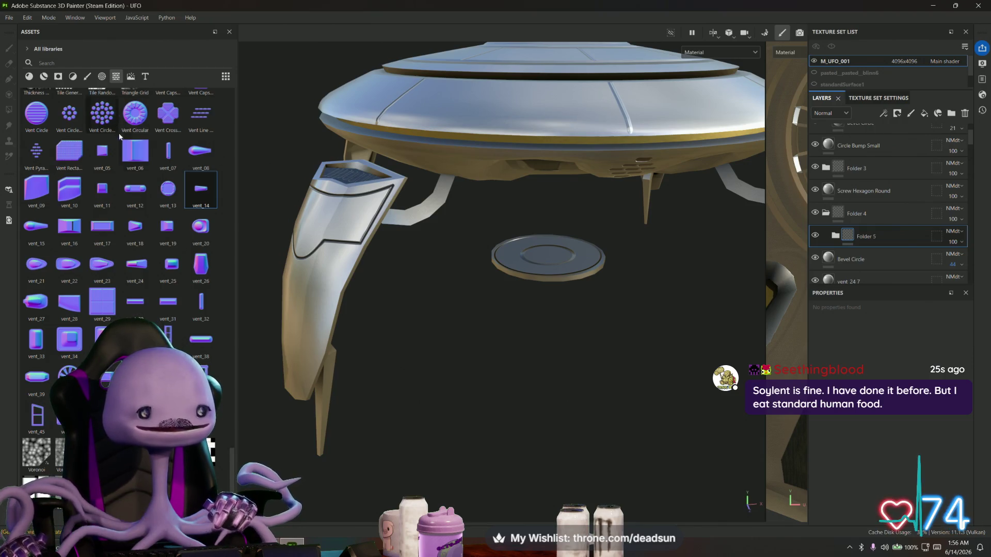
scroll(128, 193, up, 15)
scroll(146, 209, down, 10)
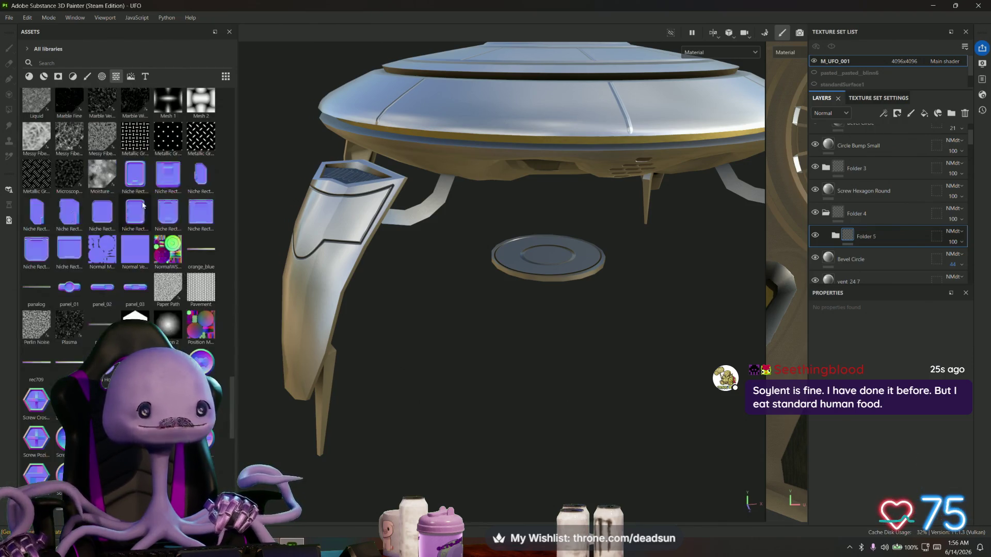
mouse_move(138, 206)
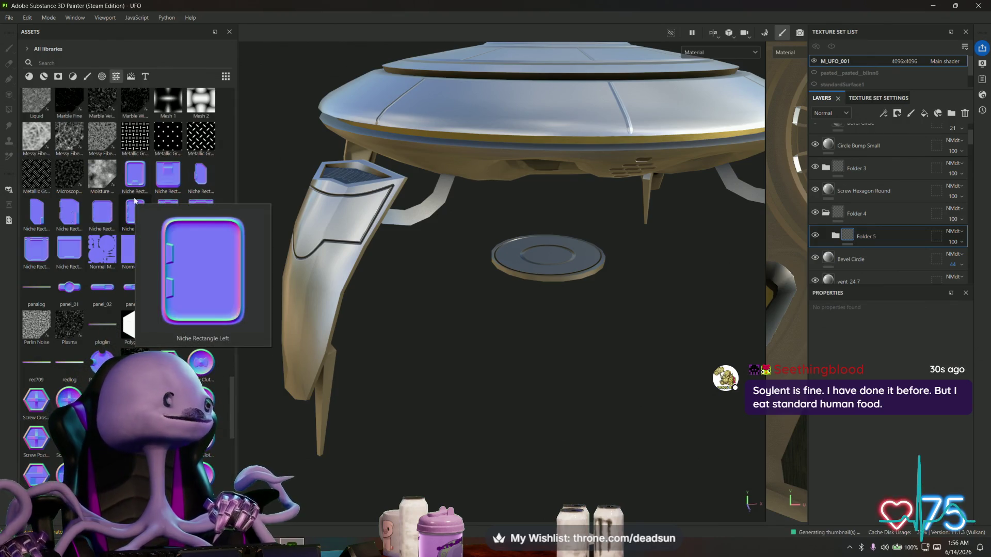
scroll(136, 239, down, 3)
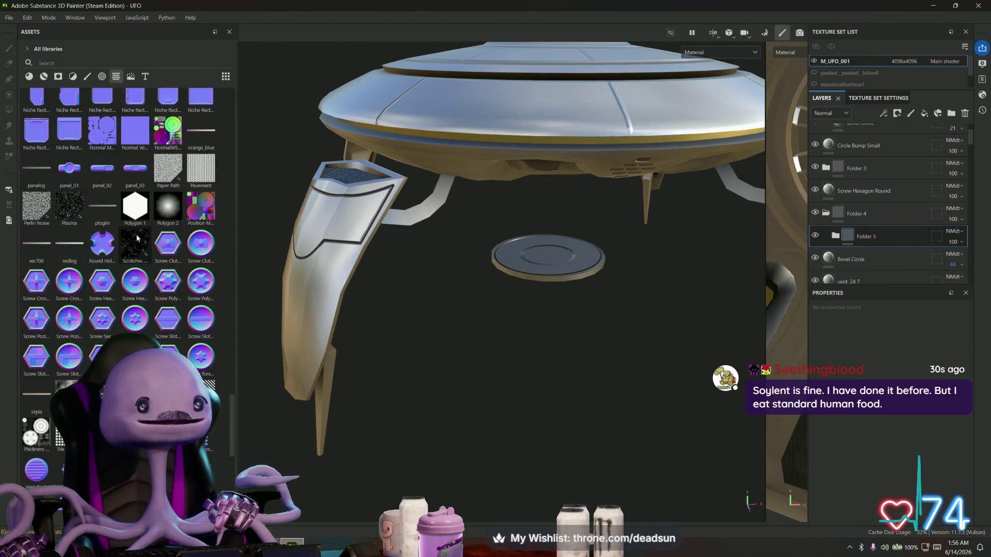
scroll(136, 238, down, 3)
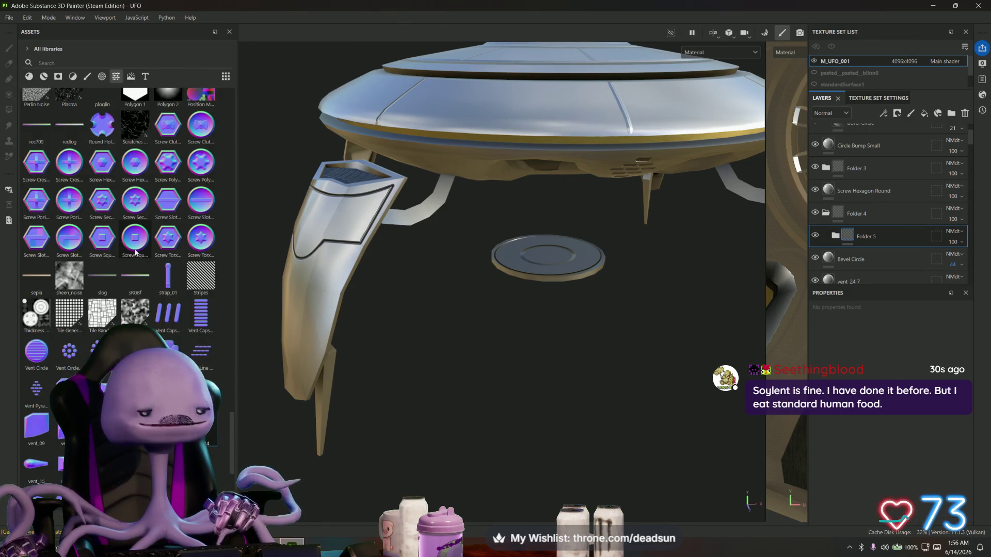
mouse_move(131, 253)
scroll(121, 266, down, 6)
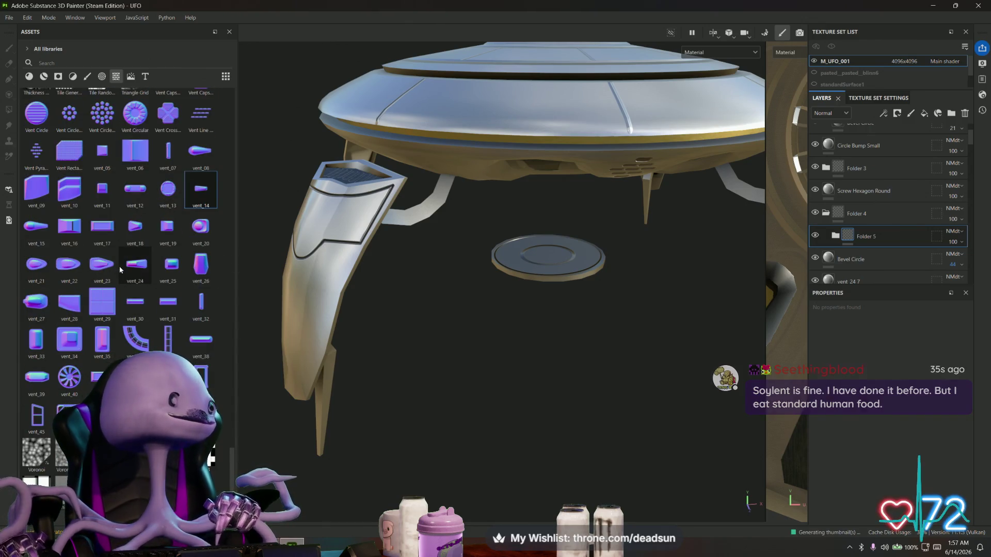
mouse_move(82, 272)
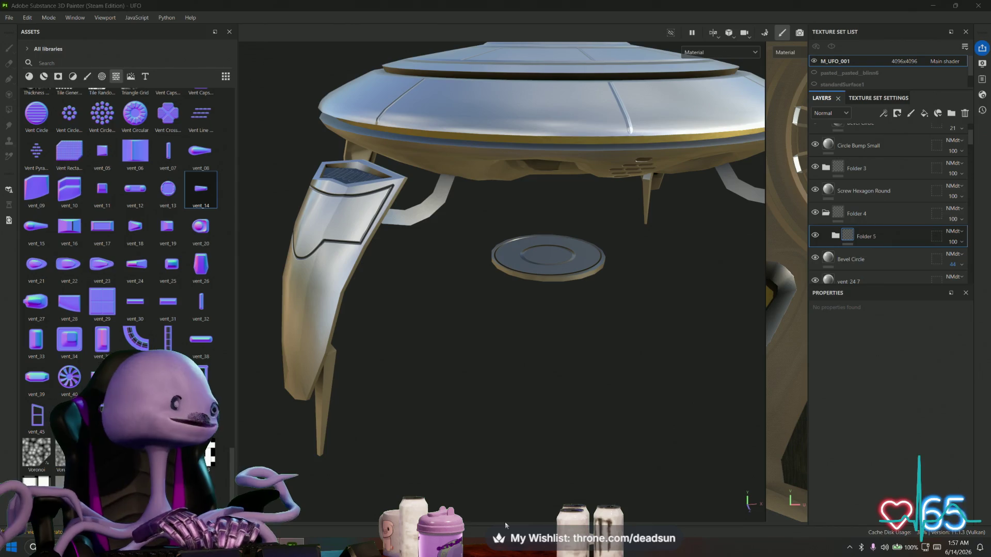
mouse_move(393, 413)
alt+mouse_down()
mouse_move(320, 357)
mouse_move(377, 408)
mouse_move(259, 381)
mouse_move(276, 353)
mouse_move(367, 387)
mouse_move(385, 380)
mouse_move(382, 392)
alt+mouse_up()
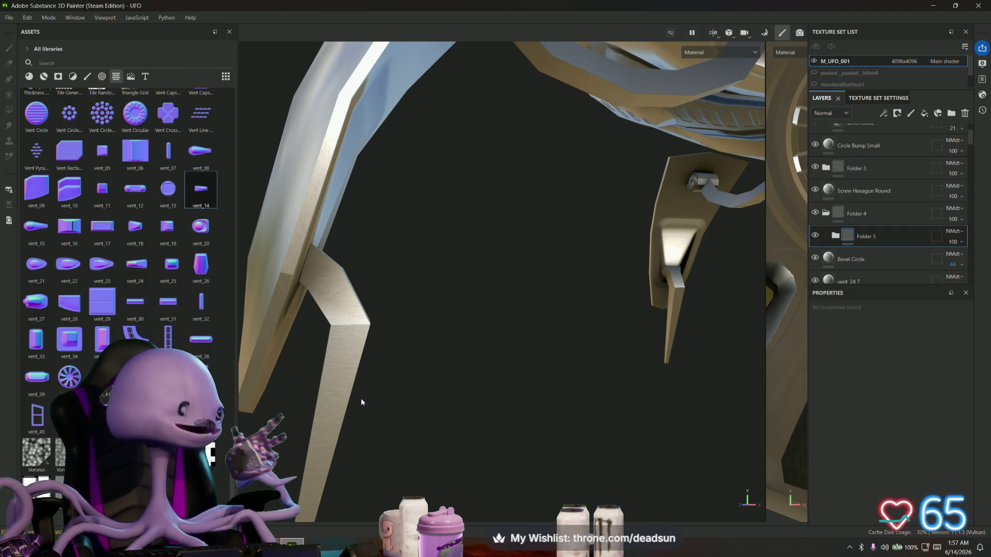
Step: Orbit around the leg strut and tapered leg panel, then widen the 2D UV texture view
mouse_move(361, 399)
alt+mouse_down()
mouse_move(378, 385)
mouse_move(281, 380)
mouse_move(434, 356)
mouse_move(498, 287)
mouse_move(566, 254)
mouse_move(314, 348)
mouse_move(365, 366)
mouse_move(356, 400)
mouse_move(424, 398)
mouse_move(359, 378)
mouse_move(458, 382)
mouse_move(554, 417)
mouse_move(520, 394)
mouse_move(454, 414)
mouse_move(470, 421)
mouse_move(456, 411)
mouse_move(367, 418)
mouse_move(405, 398)
mouse_move(354, 333)
mouse_move(316, 393)
mouse_move(370, 378)
mouse_move(356, 365)
alt+mouse_up()
scroll(469, 408, up, 3)
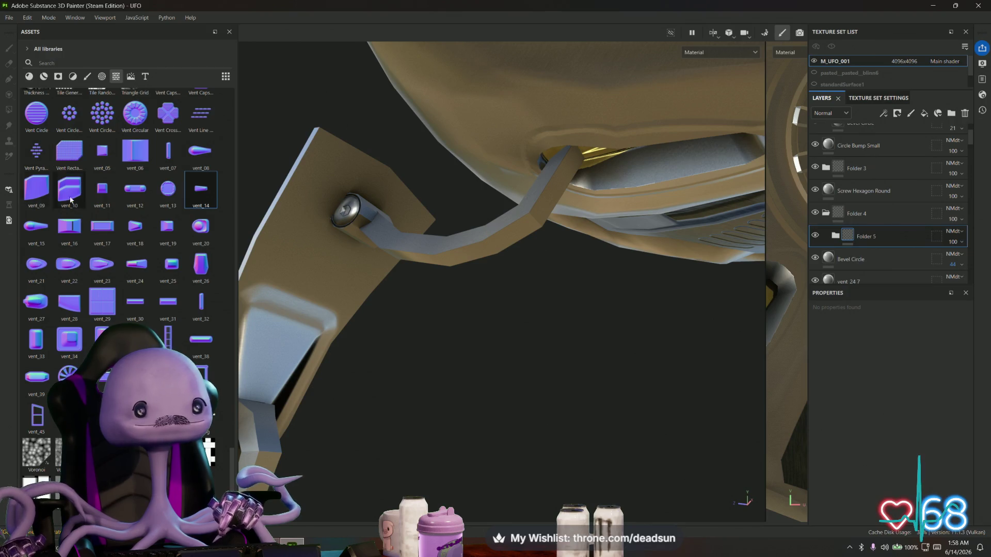
scroll(201, 191, up, 10)
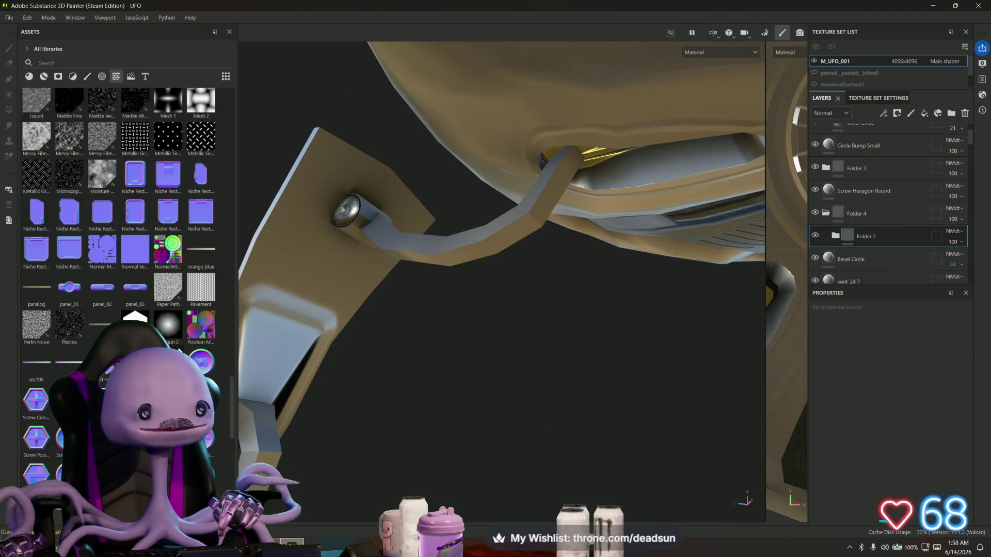
mouse_move(371, 356)
alt+mouse_down()
mouse_move(445, 303)
mouse_move(434, 304)
alt+mouse_up()
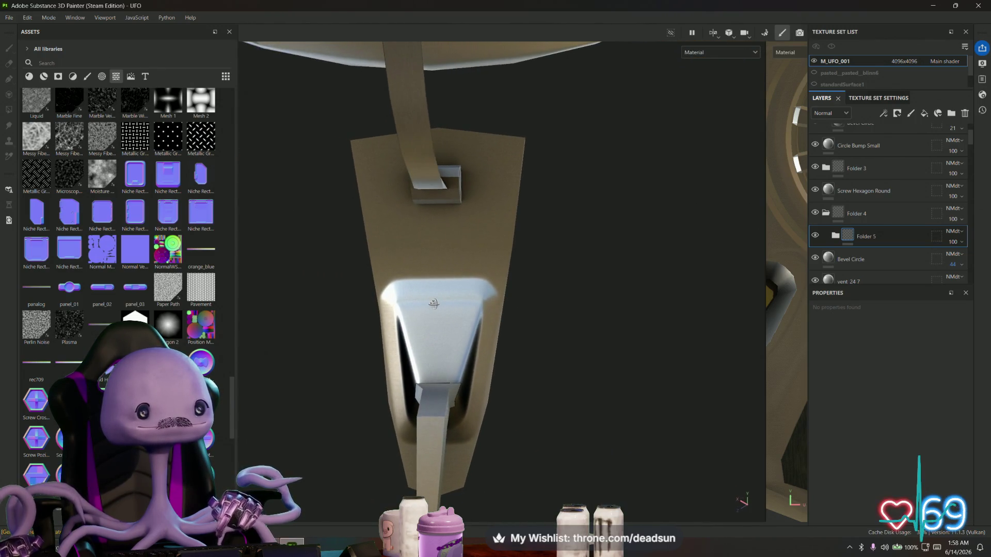
mouse_move(69, 287)
mouse_down()
mouse_move(395, 206)
mouse_move(426, 200)
mouse_move(436, 214)
mouse_move(59, 232)
mouse_move(69, 281)
mouse_up()
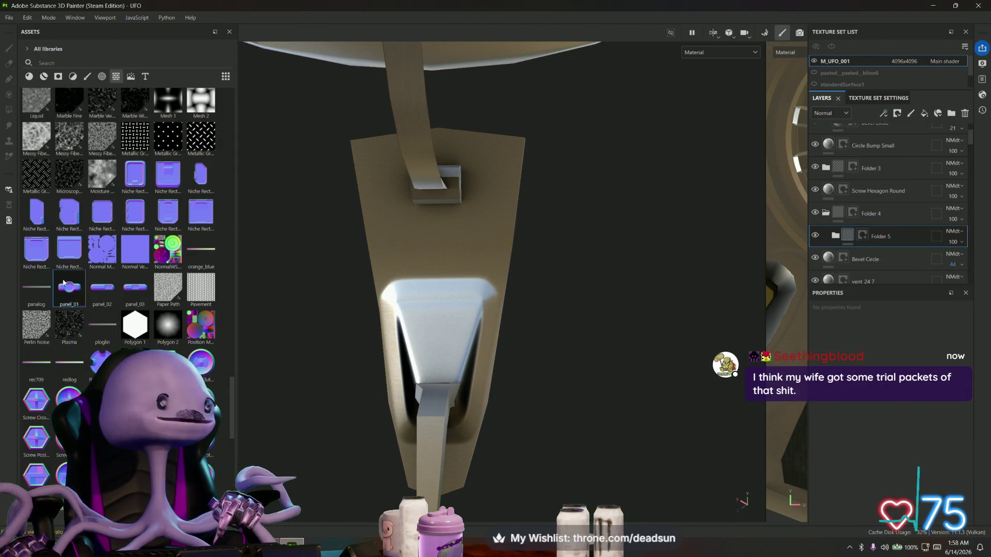
mouse_move(511, 268)
alt+mouse_down()
mouse_move(517, 339)
mouse_move(711, 310)
alt+mouse_up()
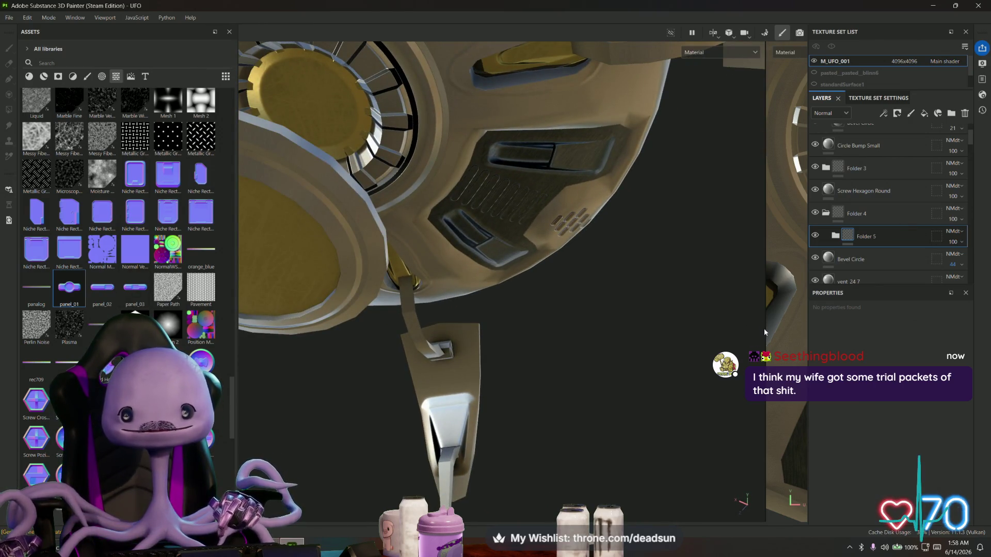
drag(764, 329, 368, 332)
scroll(537, 334, down, 3)
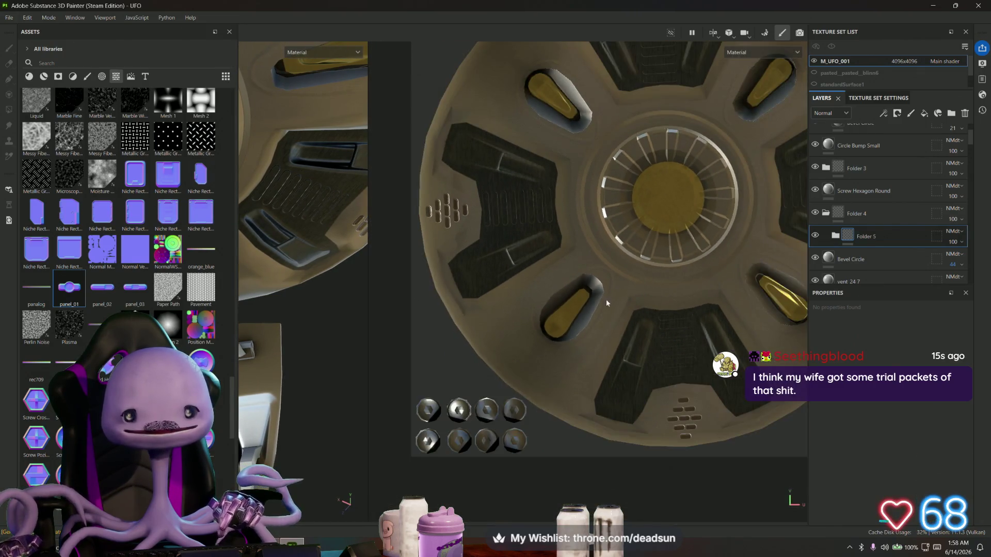
Step: Drop panel_01 as a Normal-only fill, then scale and fit it onto the lower-left leg panel
middle_drag(606, 299, 491, 410)
scroll(407, 261, up, 3)
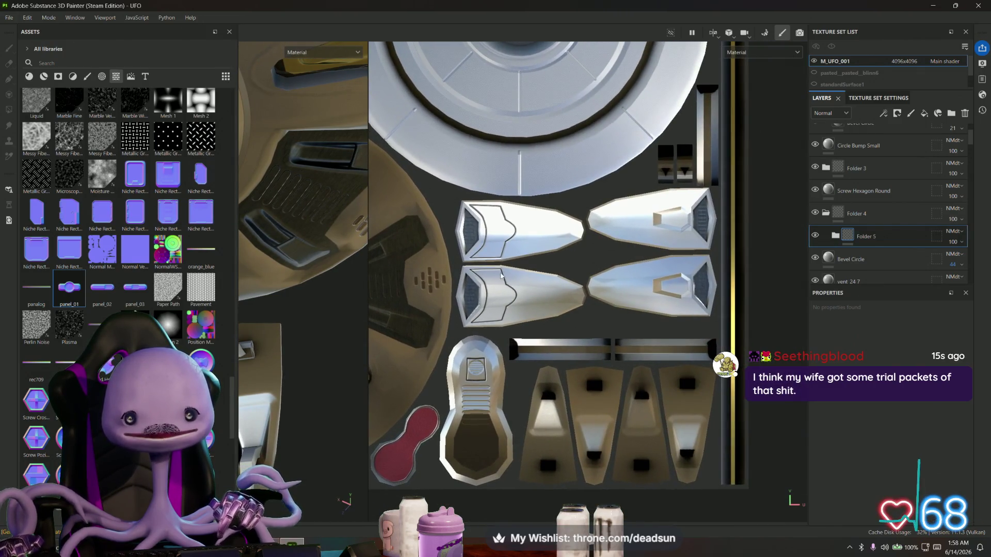
scroll(481, 188, up, 5)
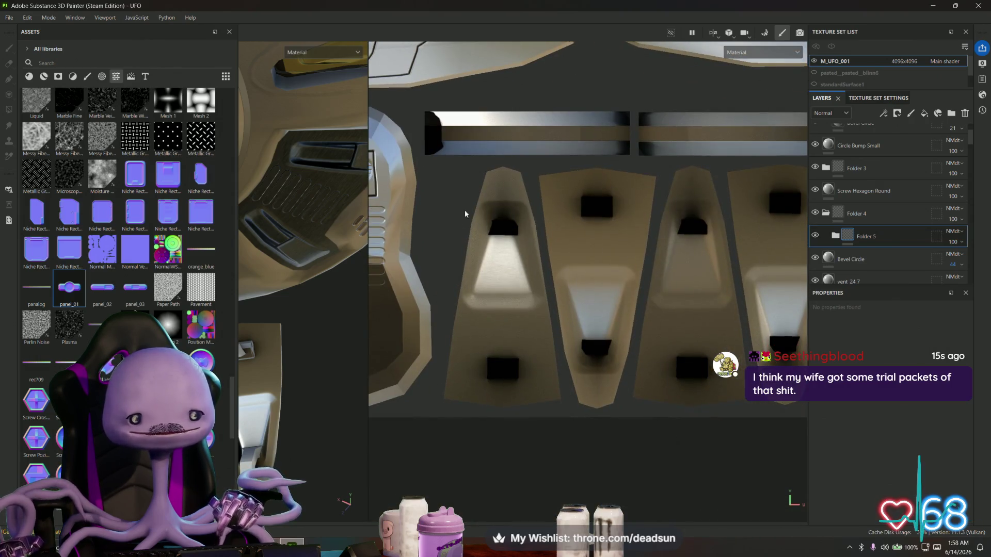
mouse_move(66, 287)
mouse_down()
mouse_move(454, 389)
mouse_move(493, 380)
mouse_move(496, 369)
mouse_up()
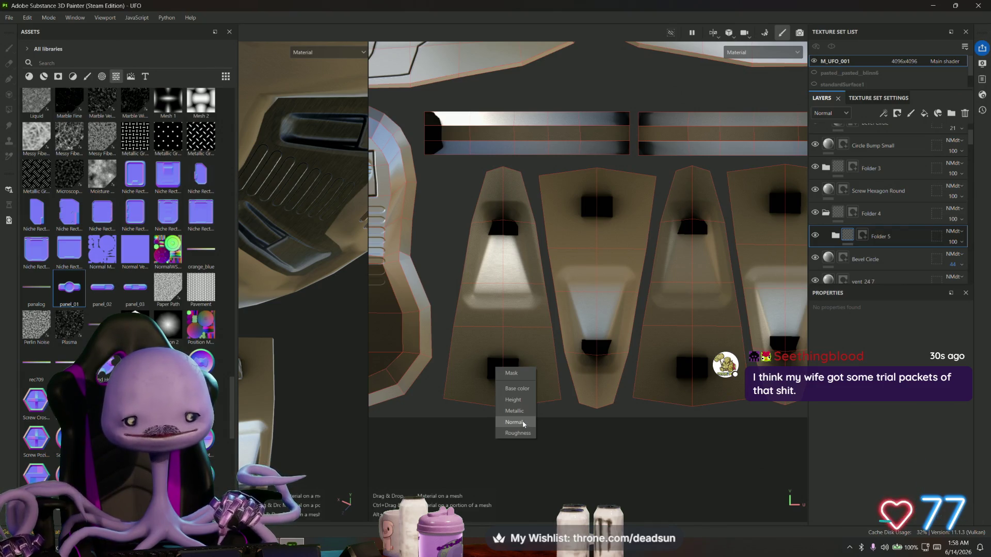
click(522, 423)
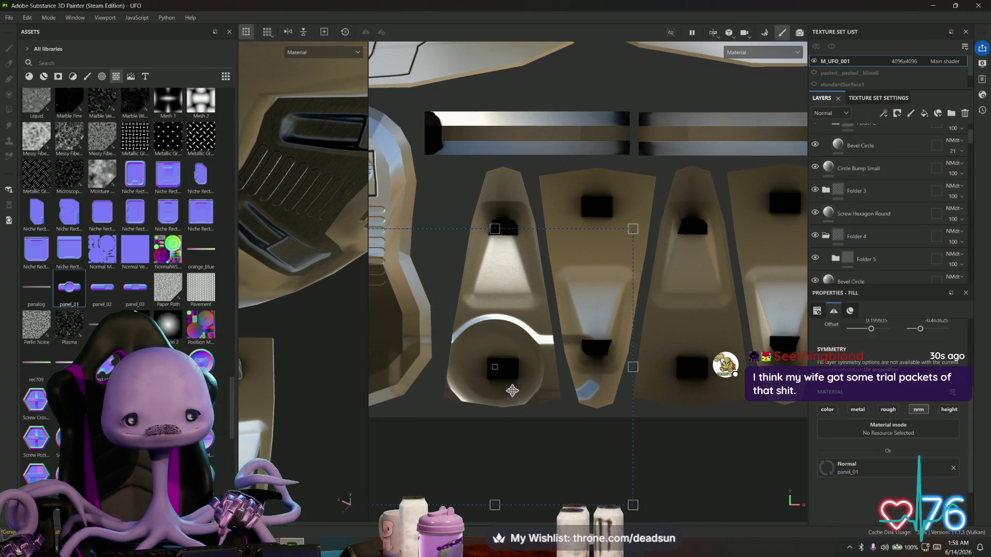
mouse_move(626, 230)
mouse_down()
mouse_move(436, 380)
mouse_move(453, 407)
mouse_up()
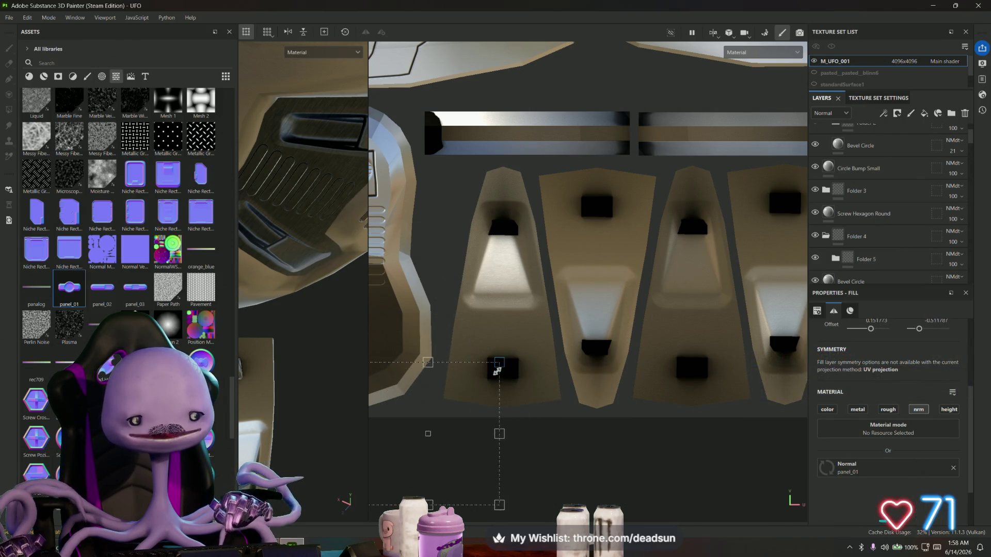
drag(420, 442, 520, 351)
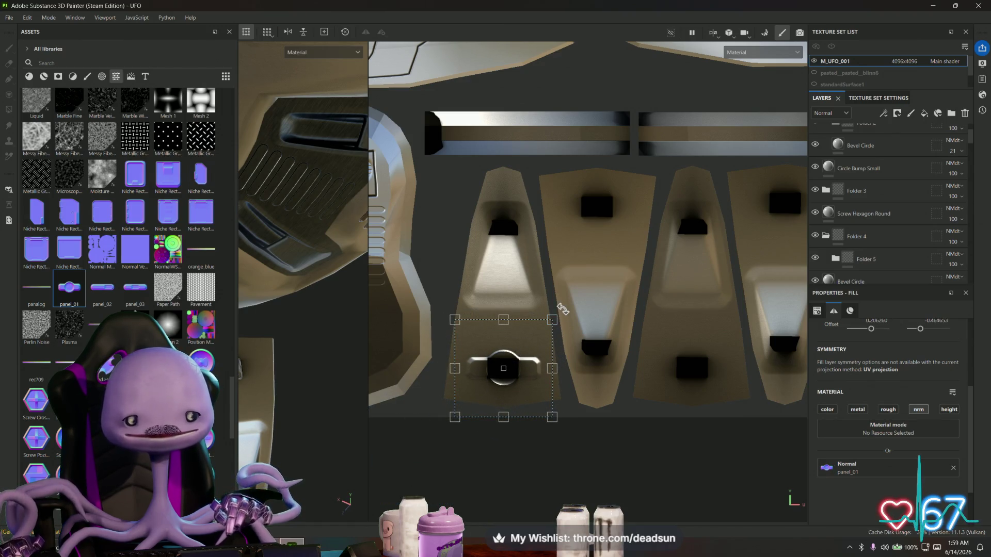
mouse_move(552, 319)
mouse_down()
mouse_move(584, 300)
mouse_move(562, 310)
mouse_move(529, 356)
mouse_up()
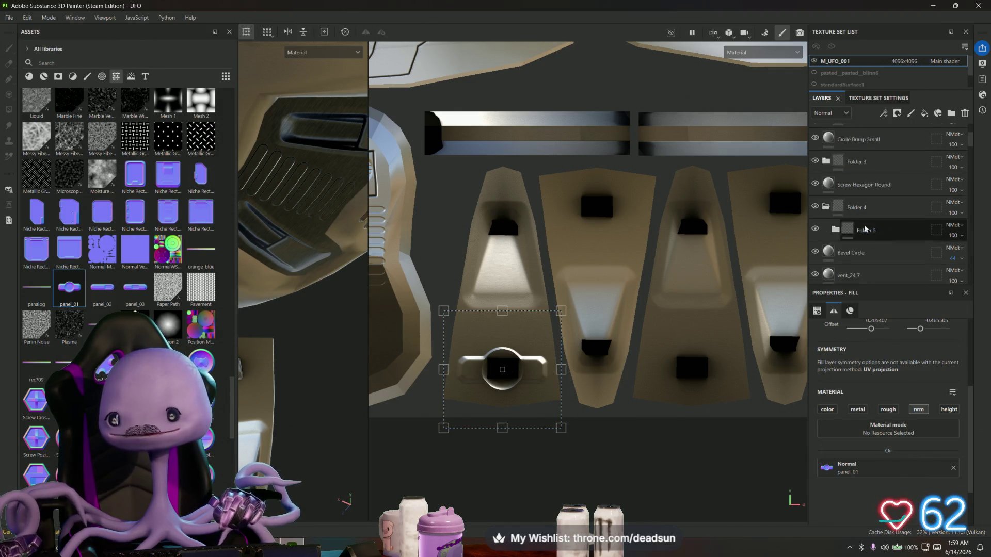
scroll(871, 231, down, 3)
scroll(872, 231, up, 5)
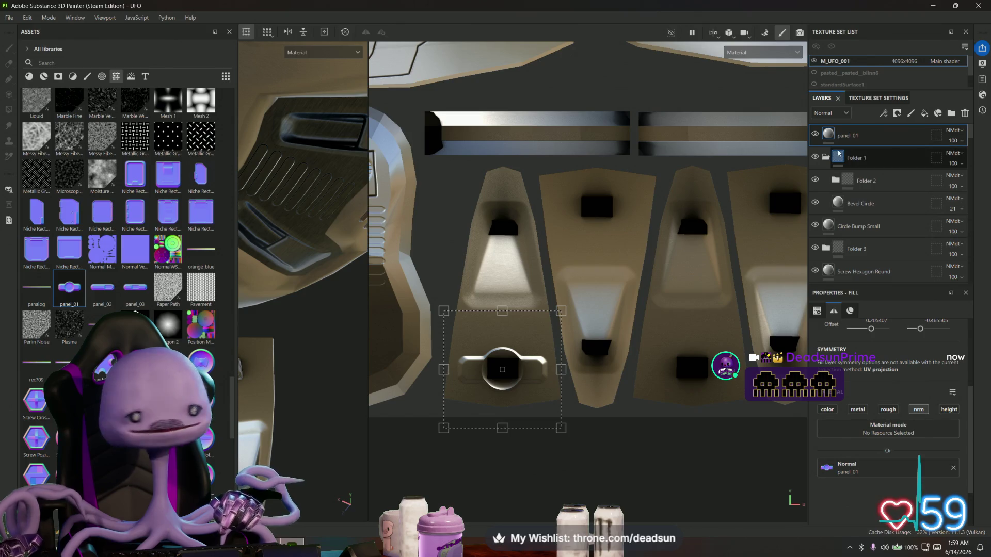
Step: Duplicate the panel_01 layer and slide the copy onto the right-hand panel
right_click(874, 134)
click(894, 218)
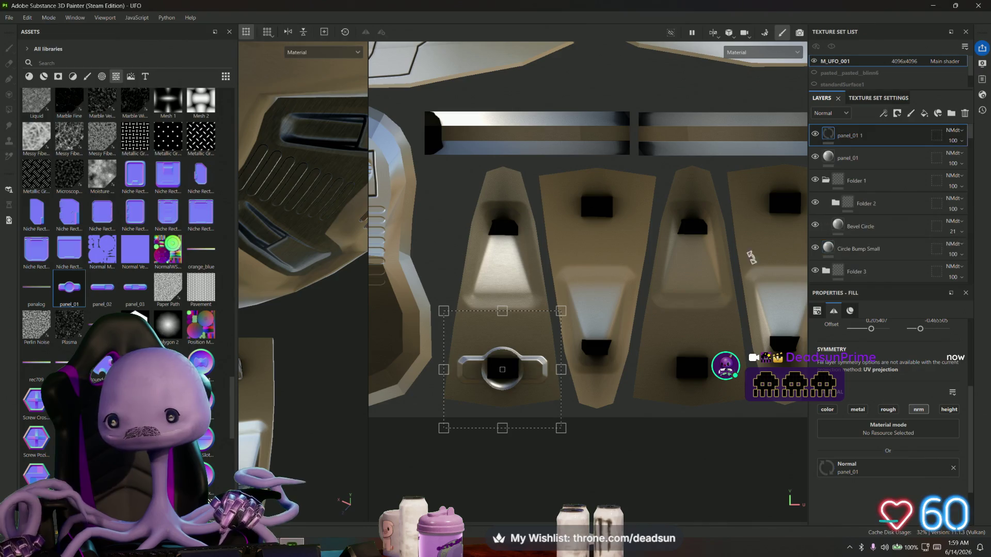
mouse_move(558, 338)
mouse_down()
mouse_move(640, 323)
mouse_move(781, 223)
mouse_move(796, 176)
mouse_up()
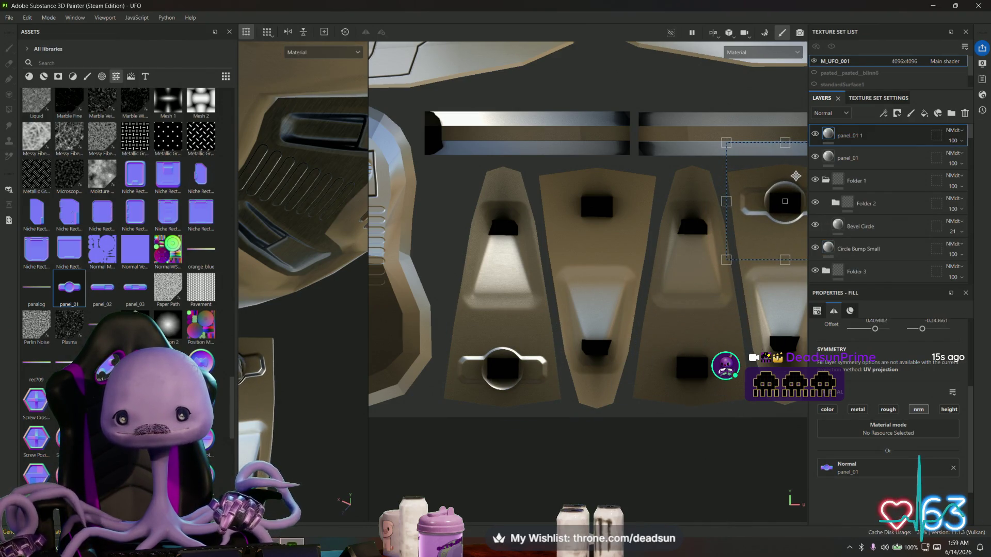
middle_drag(712, 317, 649, 291)
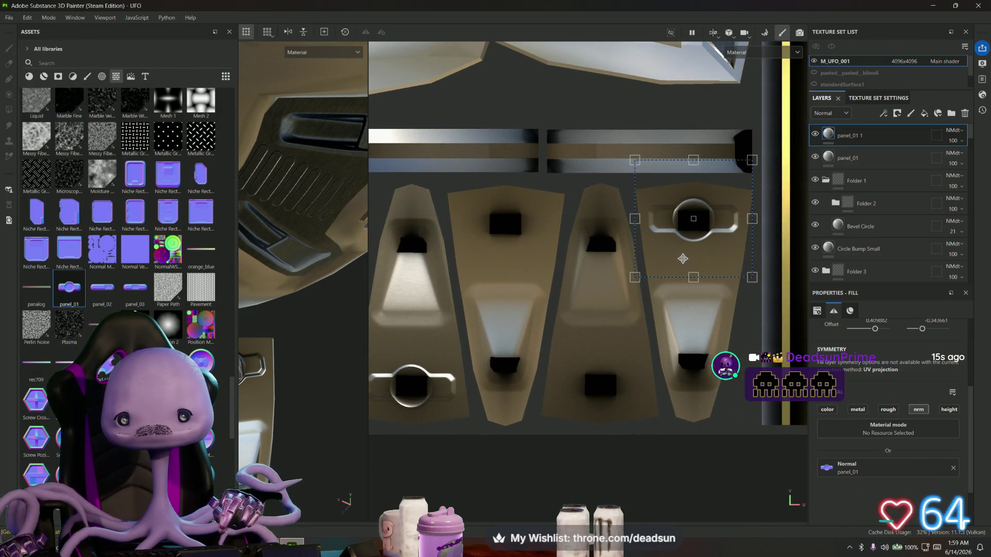
drag(682, 259, 682, 260)
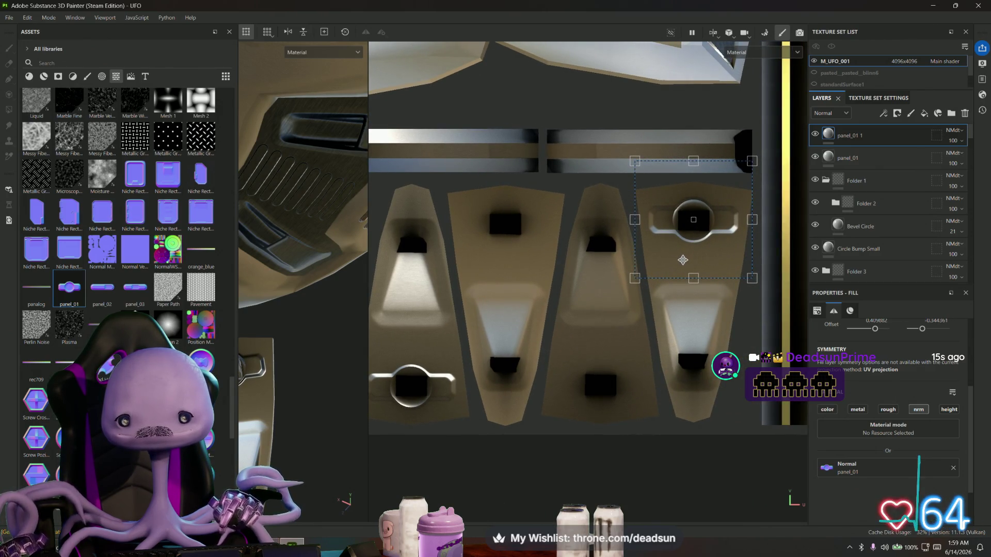
Step: Duplicate panel_01 1 and position the new copy on the lower third panel
right_click(879, 136)
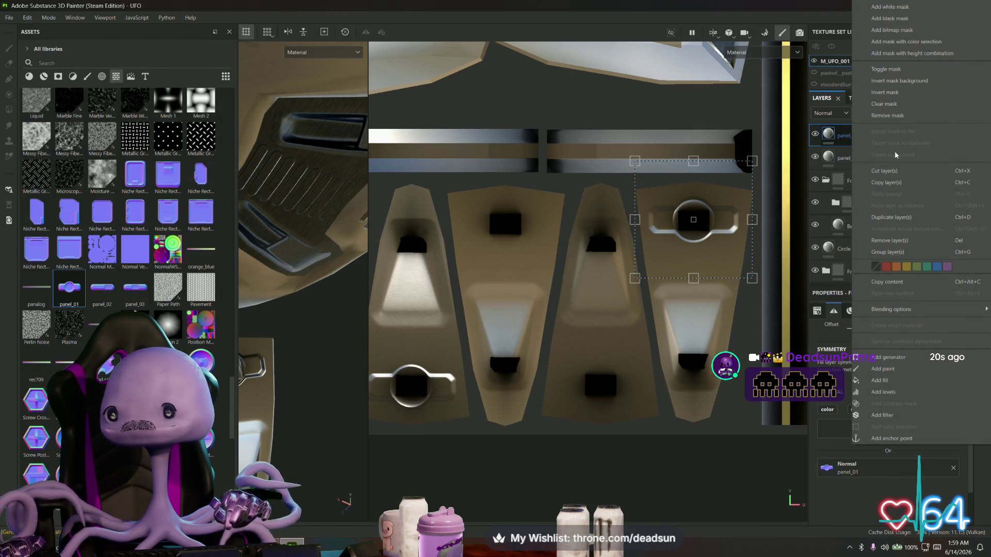
click(892, 217)
mouse_move(719, 182)
mouse_down()
mouse_move(692, 297)
mouse_move(628, 347)
mouse_up()
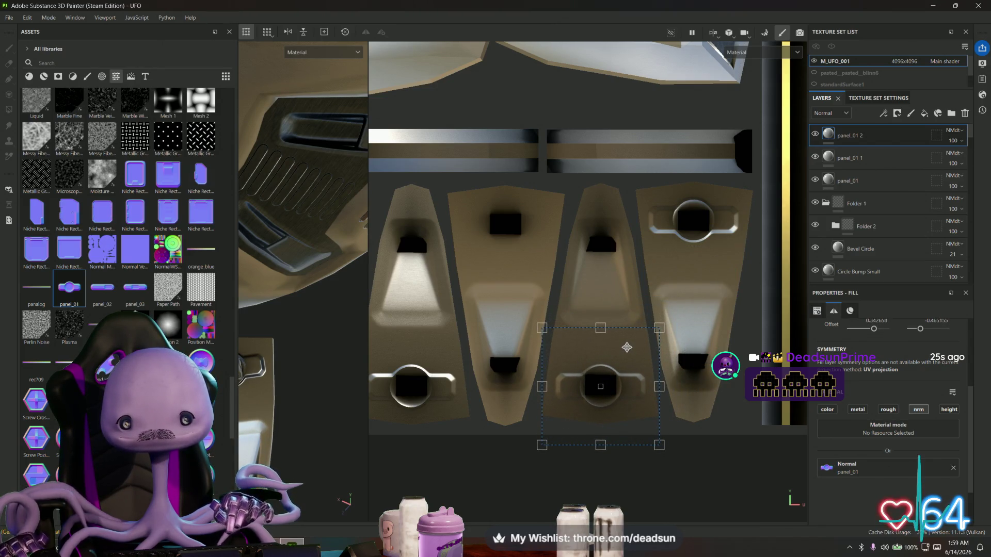
drag(626, 347, 627, 347)
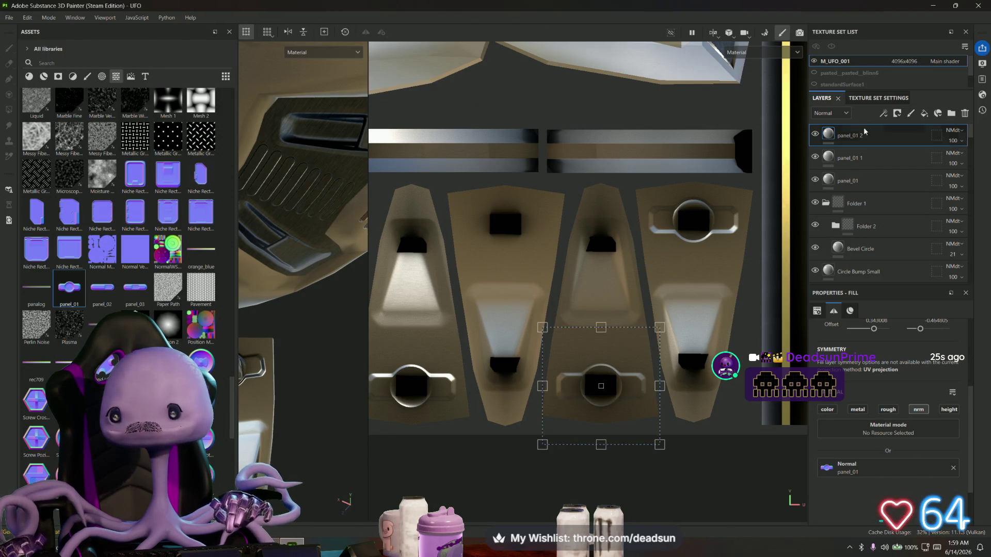
Step: Duplicate panel_01 2, place it on the upper second panel, and check the round hatch
right_click(865, 139)
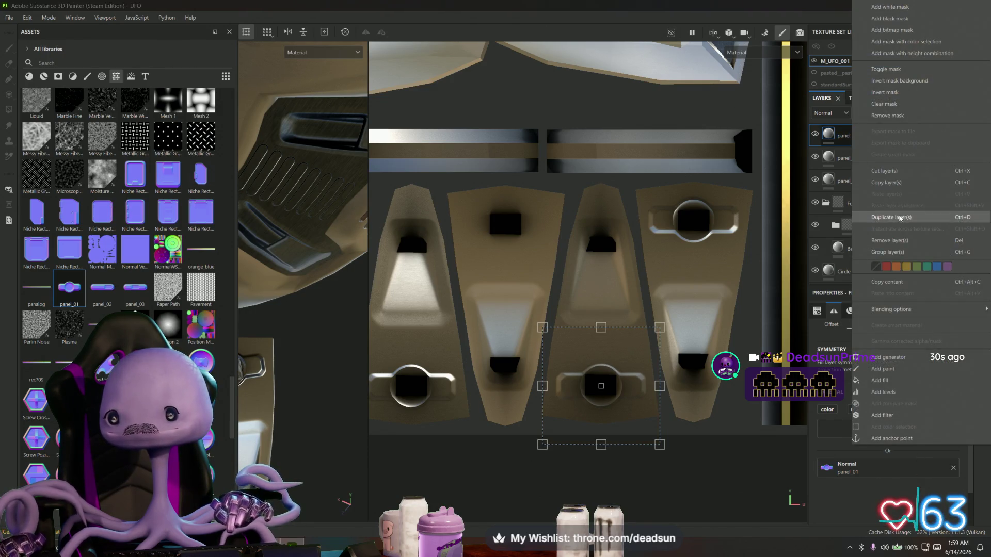
click(905, 217)
mouse_move(611, 360)
mouse_down()
mouse_move(599, 312)
mouse_move(515, 197)
mouse_up()
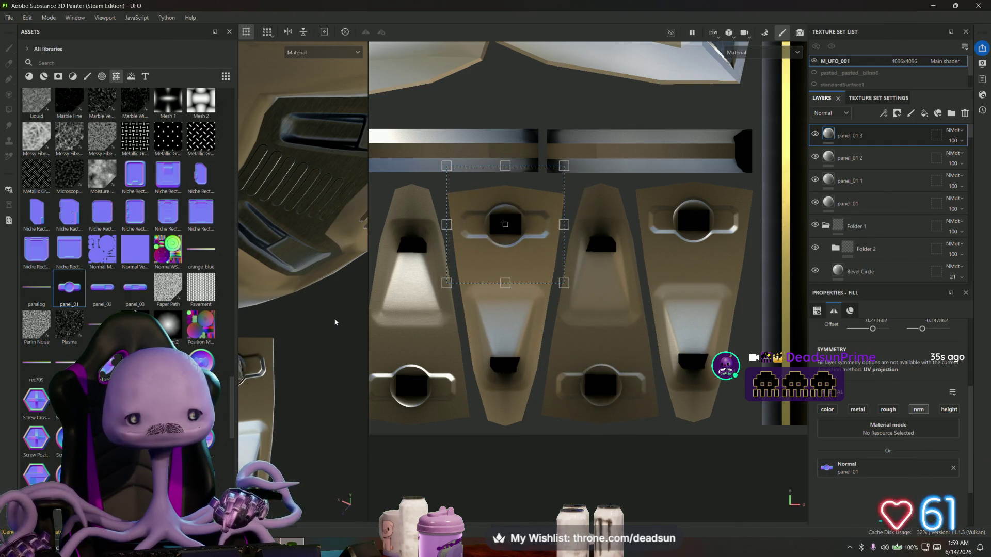
alt+drag(335, 322, 301, 336)
alt+drag(325, 352, 364, 351)
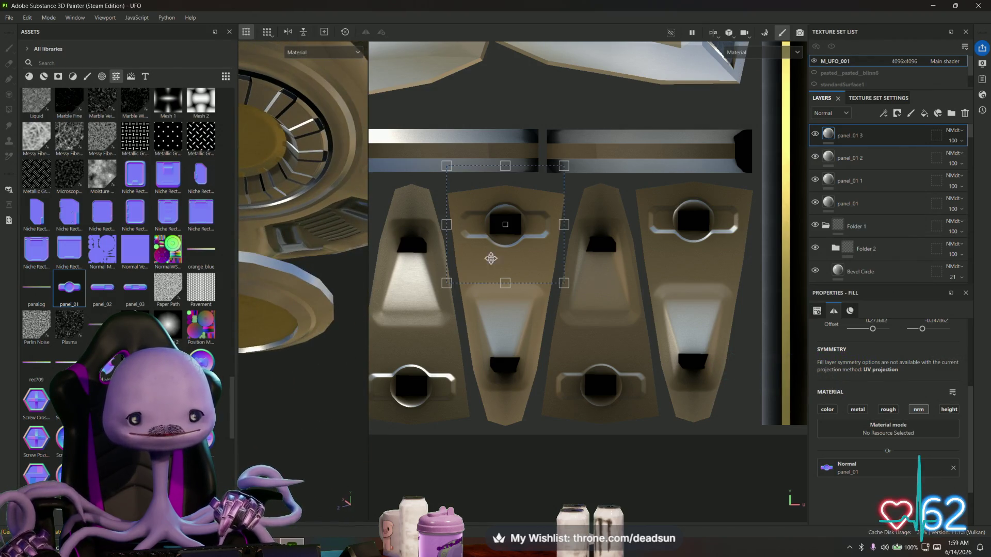
drag(472, 186, 472, 187)
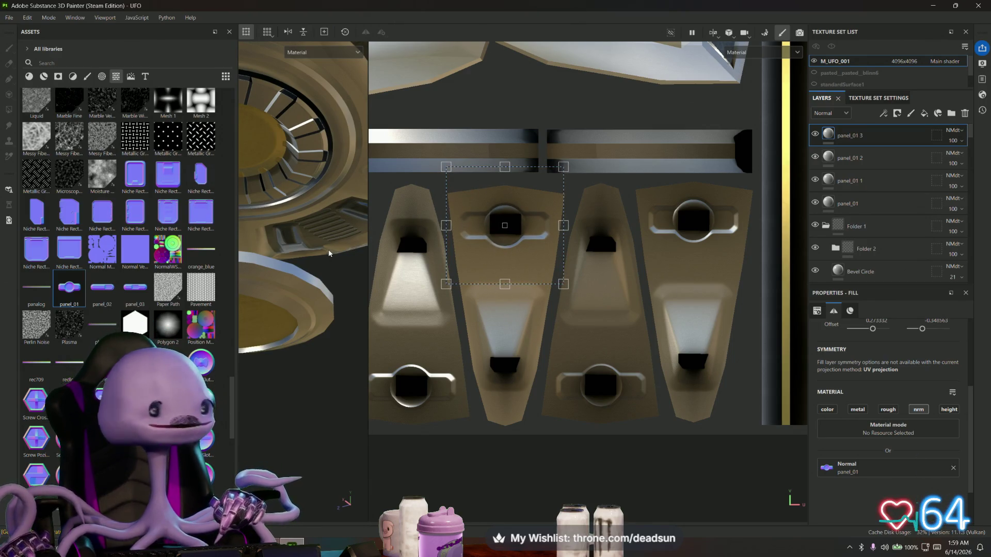
alt+drag(325, 326, 312, 352)
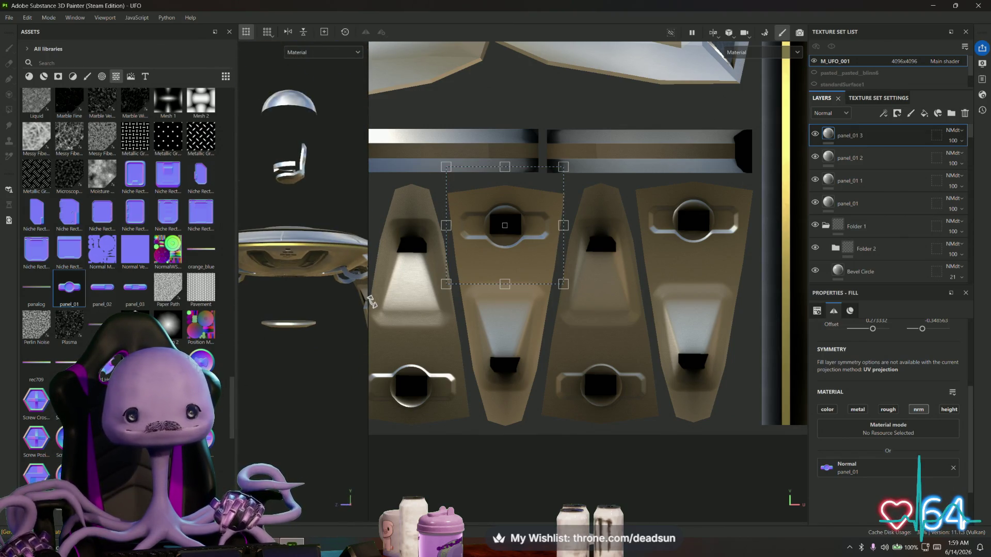
drag(370, 301, 653, 301)
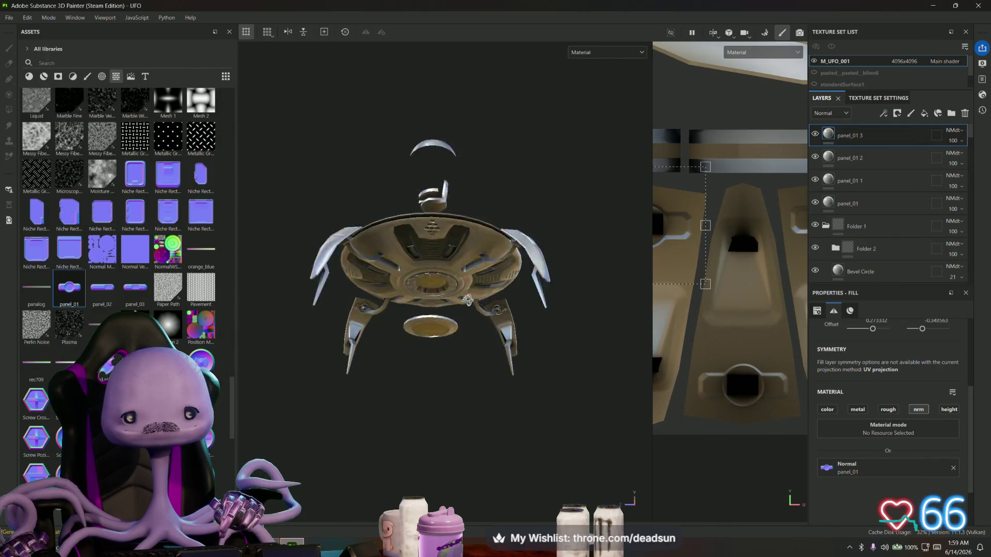
Step: Orbit the decorated UFO to inspect it from raised and level side views
mouse_move(467, 300)
alt+mouse_down()
mouse_move(489, 230)
mouse_move(534, 425)
mouse_move(327, 434)
mouse_move(448, 323)
mouse_move(444, 449)
mouse_move(434, 398)
mouse_move(400, 427)
mouse_move(538, 395)
mouse_move(614, 308)
mouse_move(450, 274)
mouse_move(404, 299)
mouse_move(408, 291)
mouse_move(416, 320)
mouse_move(449, 264)
mouse_move(452, 286)
alt+mouse_up()
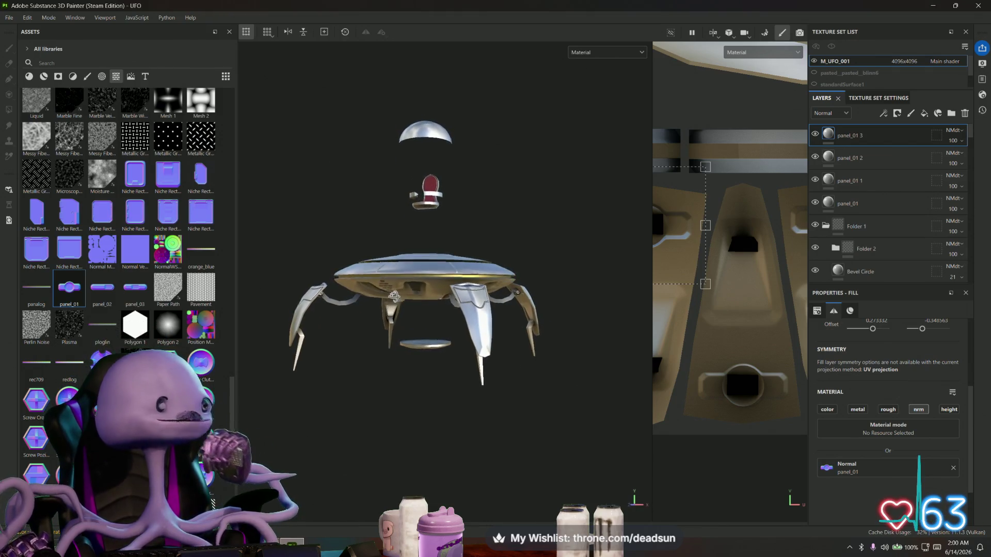
mouse_move(393, 295)
alt+mouse_down()
mouse_move(455, 320)
mouse_move(578, 315)
alt+mouse_up()
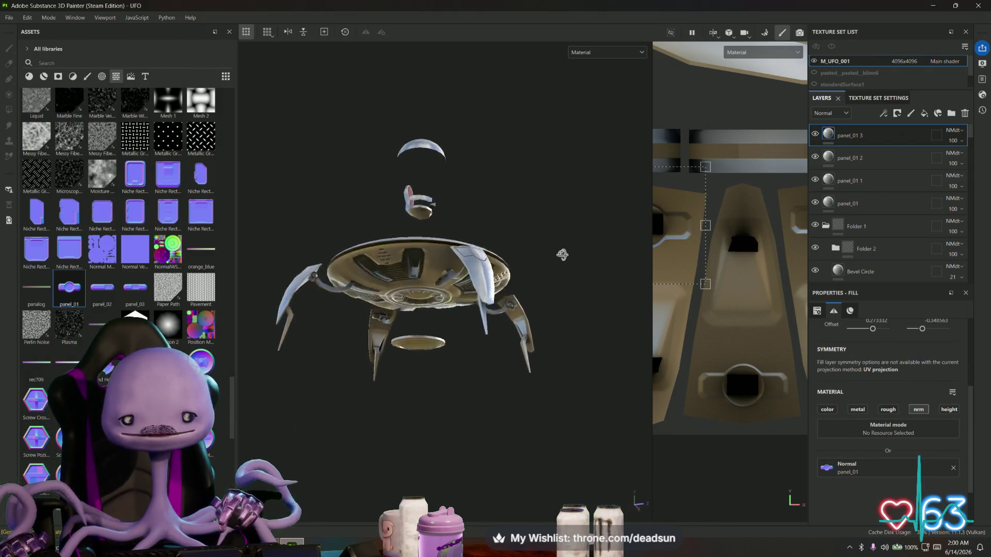
mouse_move(562, 254)
alt+mouse_down()
mouse_move(548, 169)
mouse_move(426, 204)
mouse_move(393, 287)
alt+mouse_up()
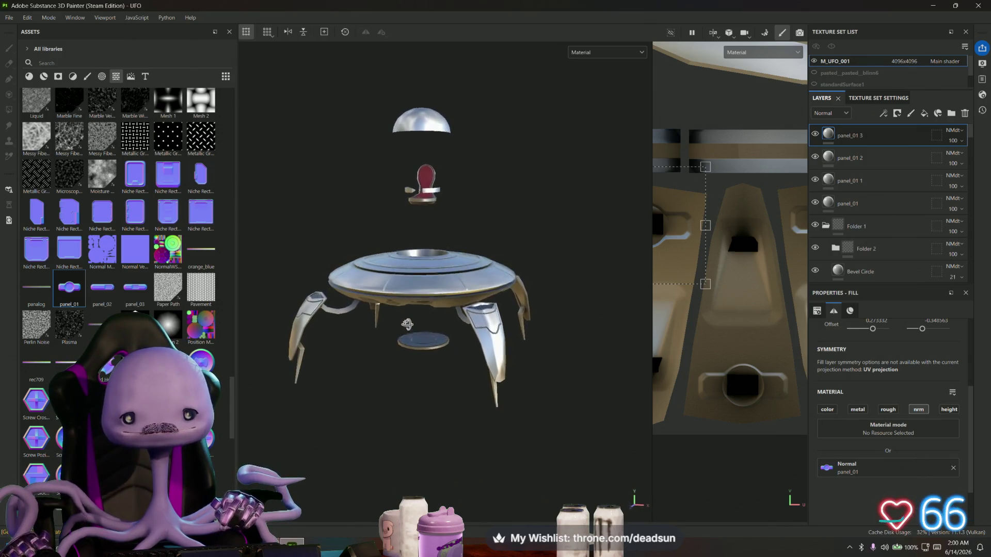
scroll(754, 310, down, 2)
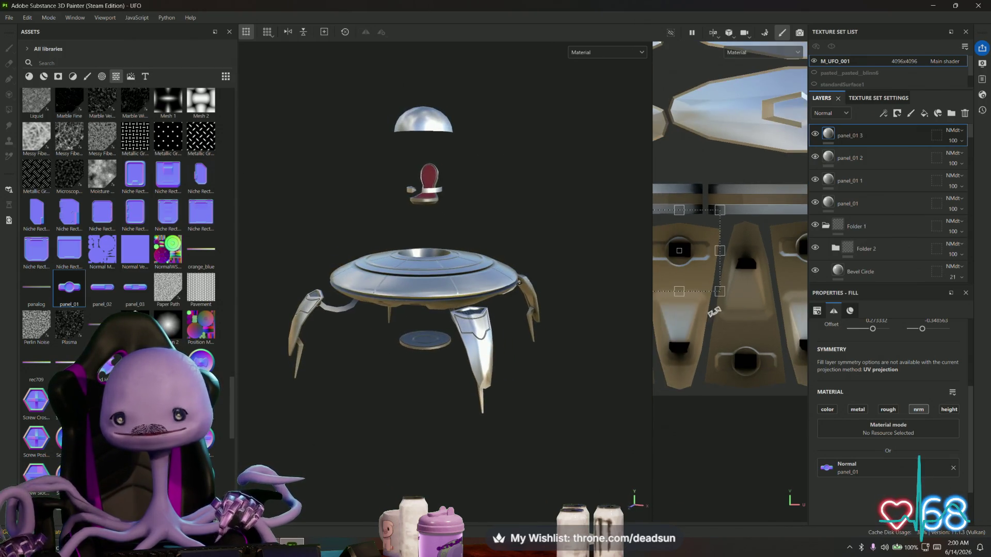
click(652, 311)
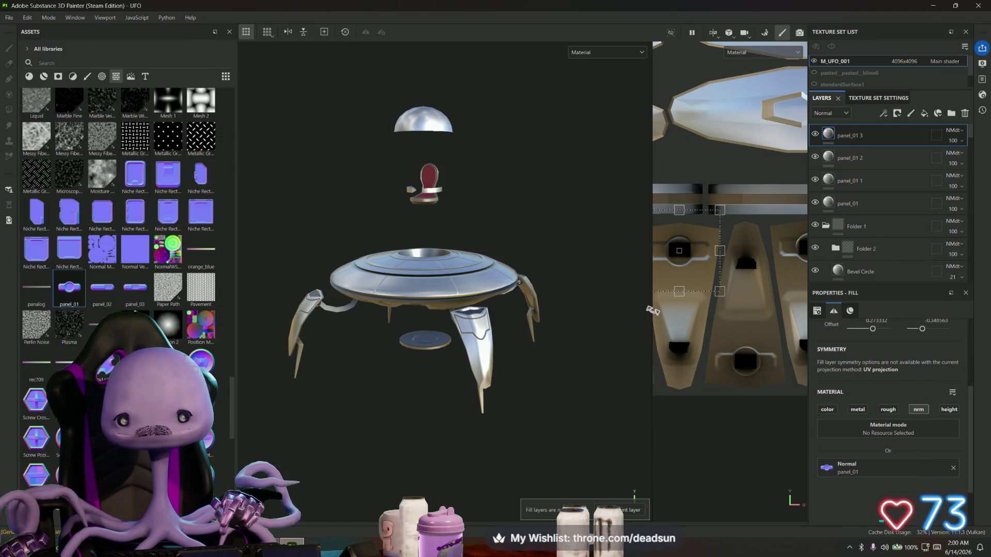
Step: Widen the 2D texture view, orbit to the underside and side-on, and open the File menu
drag(653, 309, 630, 312)
mouse_move(599, 336)
alt+mouse_down()
mouse_move(568, 358)
mouse_move(564, 420)
mouse_move(578, 327)
mouse_move(571, 148)
mouse_move(577, 389)
mouse_move(582, 187)
mouse_move(568, 358)
mouse_move(580, 421)
mouse_move(570, 449)
mouse_move(533, 345)
mouse_move(580, 316)
mouse_move(591, 208)
mouse_move(593, 347)
mouse_move(592, 331)
mouse_move(574, 336)
mouse_move(563, 325)
alt+mouse_up()
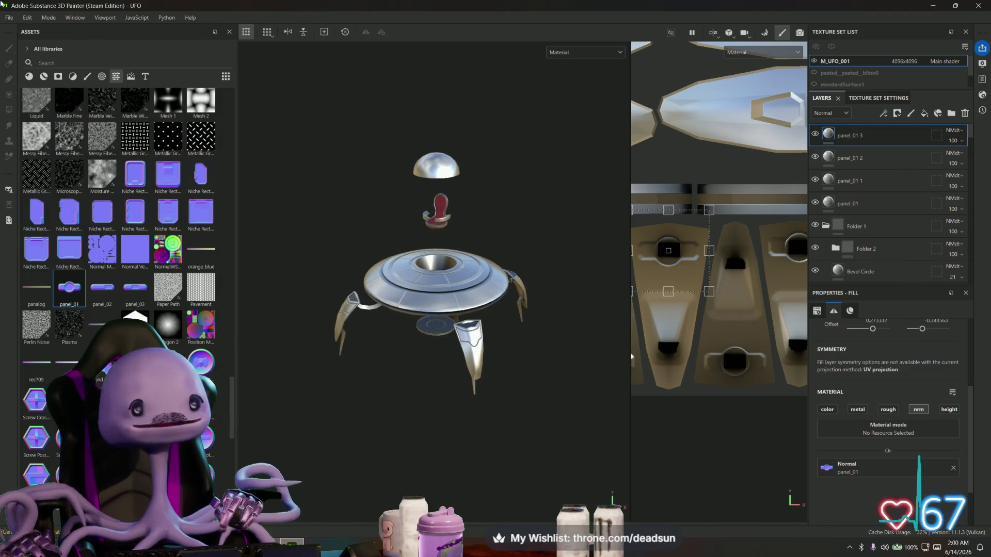
click(9, 18)
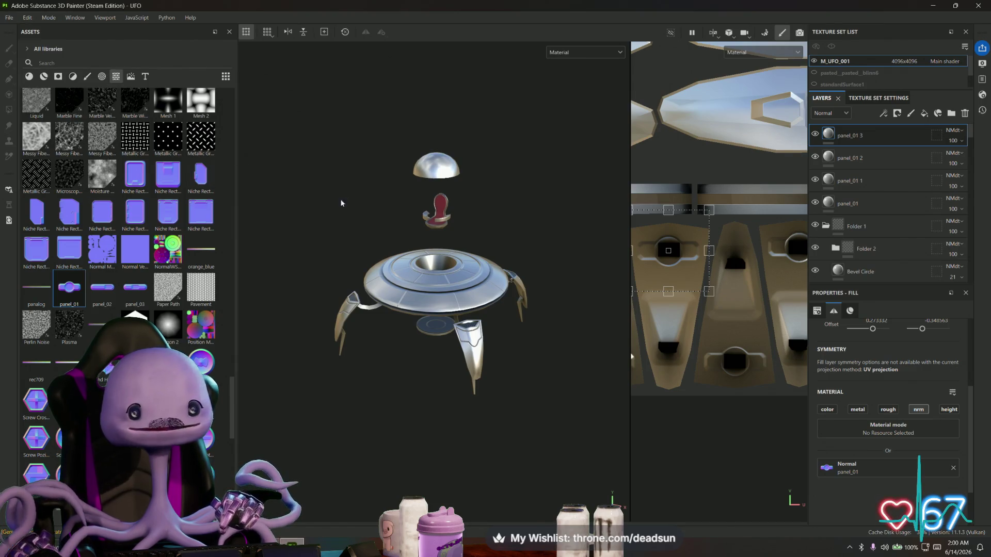
alt+drag(342, 204, 344, 170)
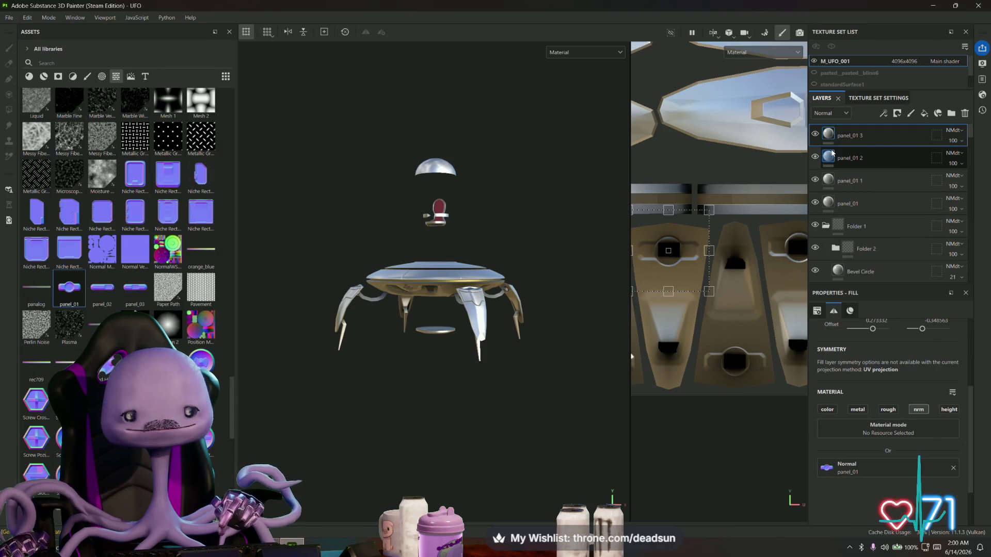
click(6, 18)
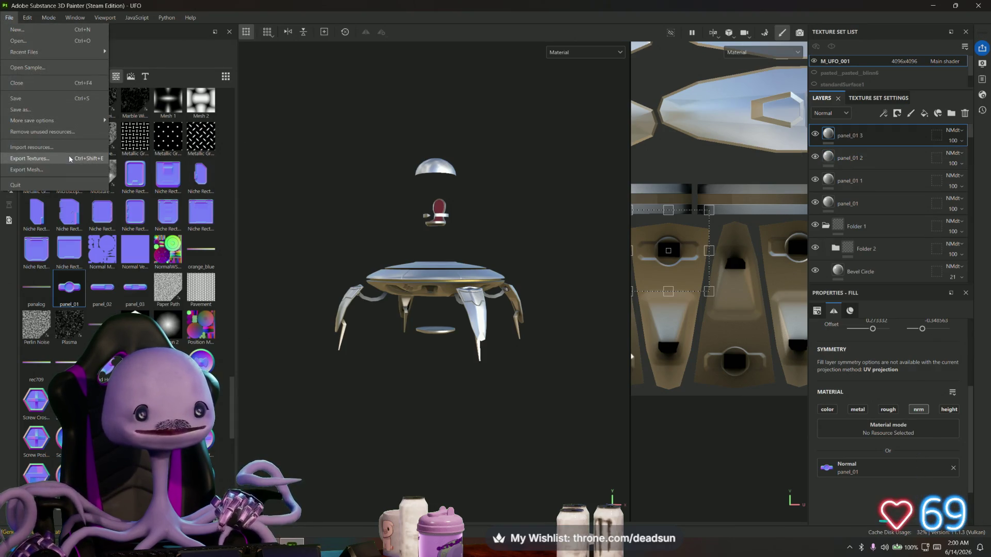
Step: Export the seven M_UFO_001 maps as 4096x4096 PNGs and open the export folder
click(69, 154)
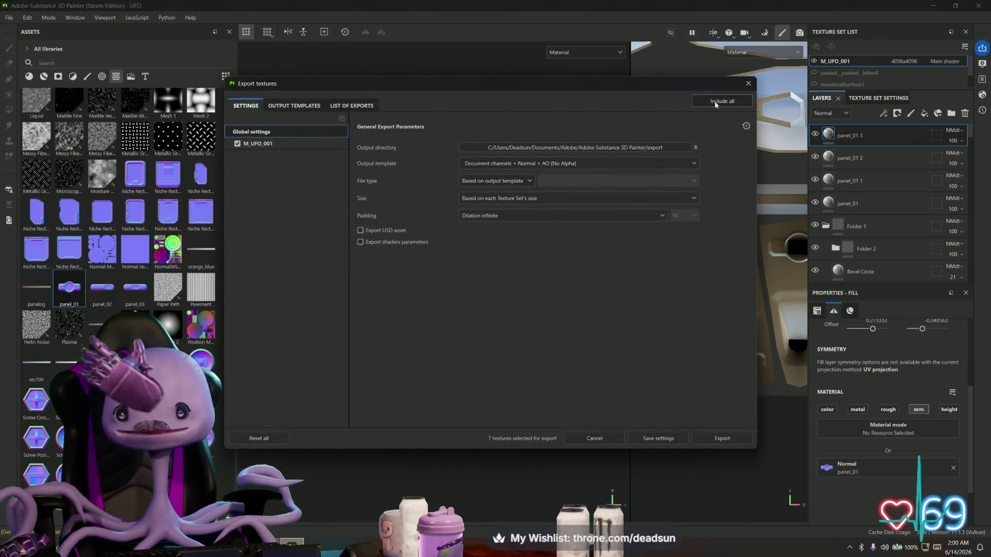
click(719, 439)
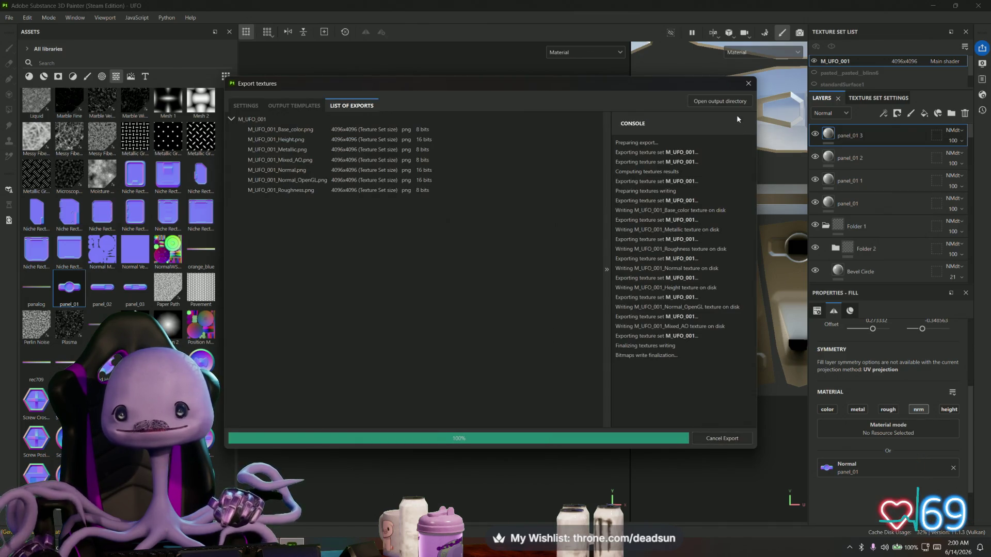
click(720, 102)
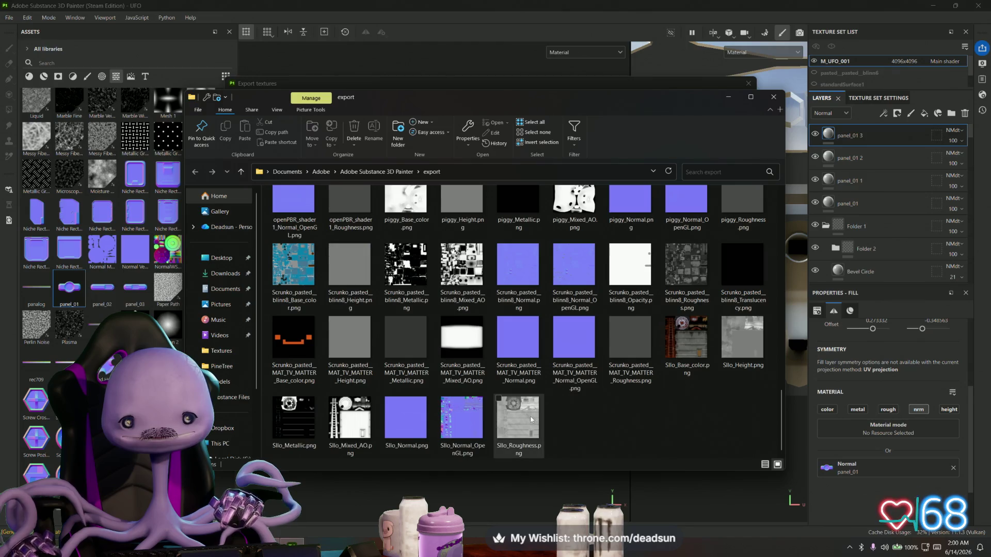
Step: Copy M_UFO_001_Base_color.png from the Substance Painter export folder
scroll(603, 411, up, 10)
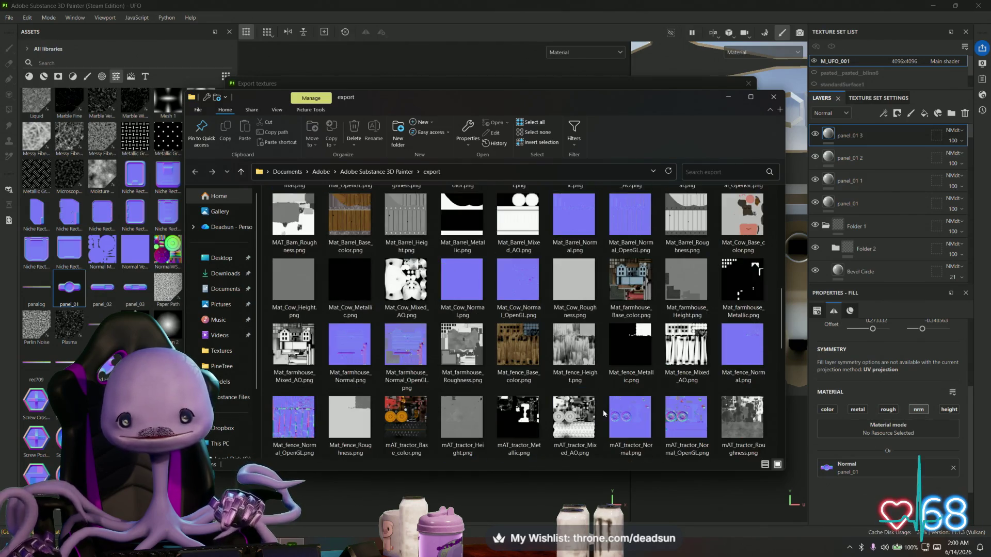
scroll(603, 410, up, 3)
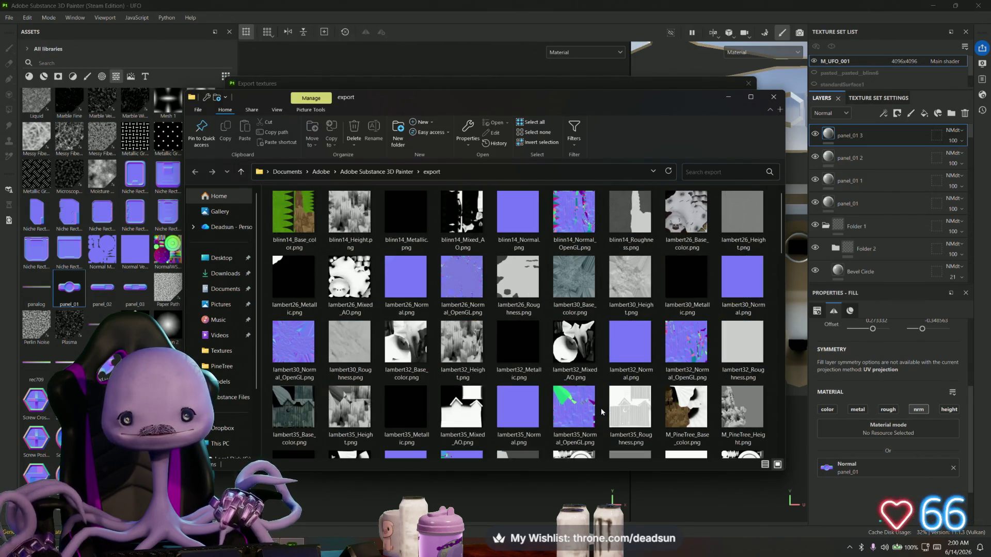
scroll(601, 412, down, 3)
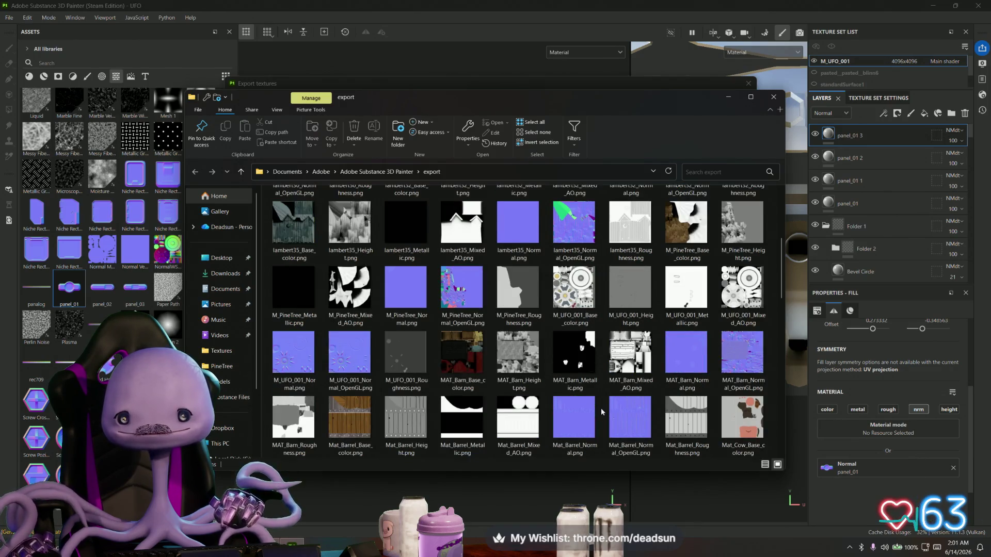
click(572, 290)
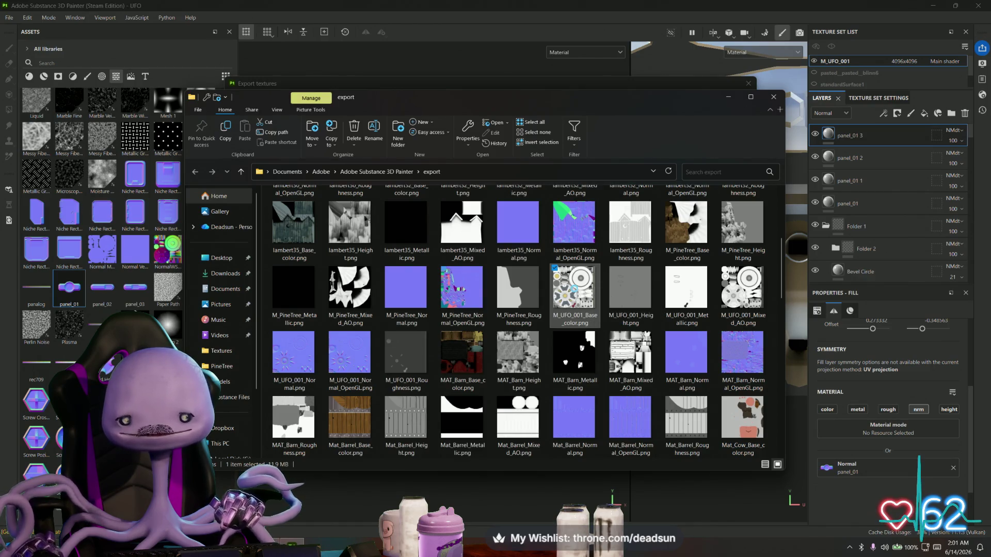
right_click(575, 290)
click(606, 481)
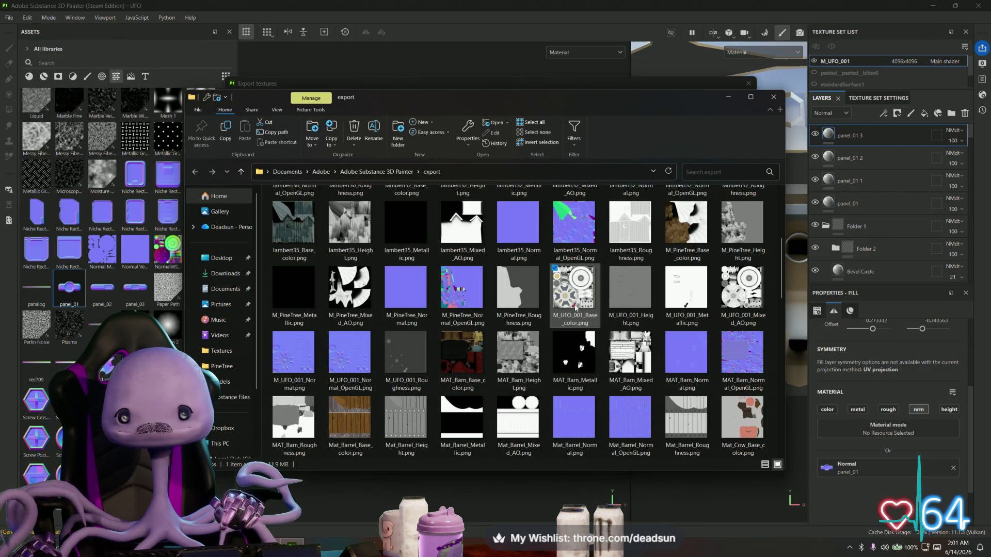
click(364, 352)
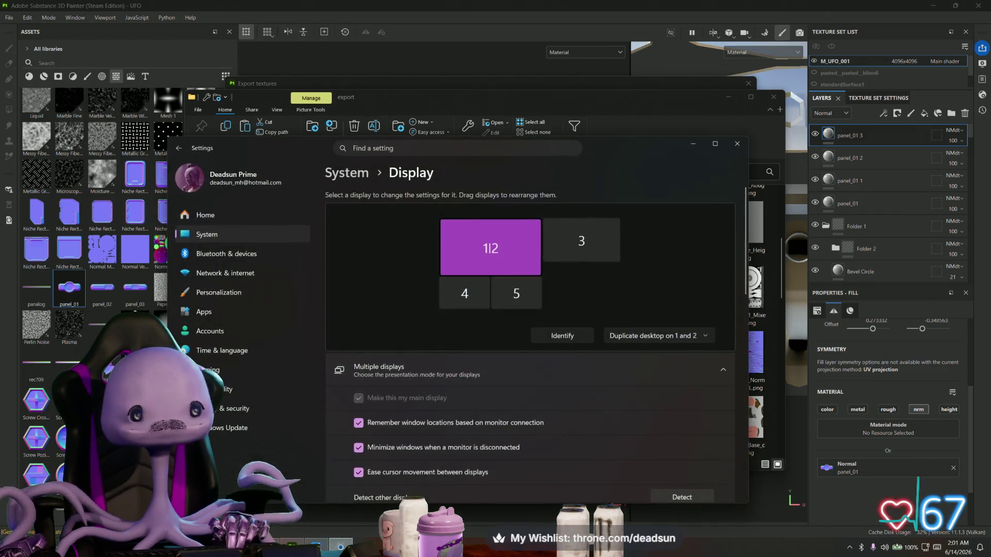
Step: Check Display 3's advanced settings (Cintiq 22HD, 1920×1080 at 60 Hz), then close Settings
click(578, 253)
scroll(541, 379, down, 5)
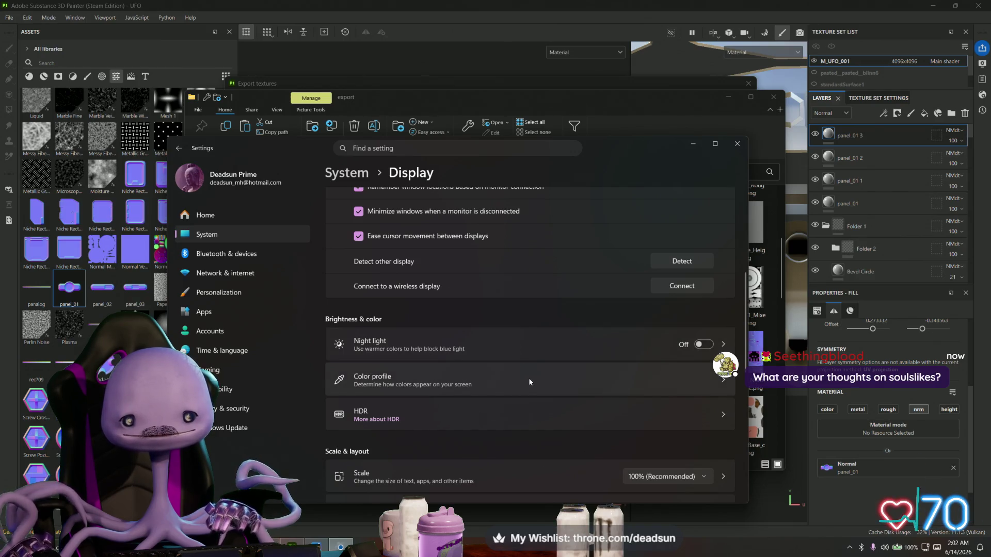
scroll(528, 377, down, 3)
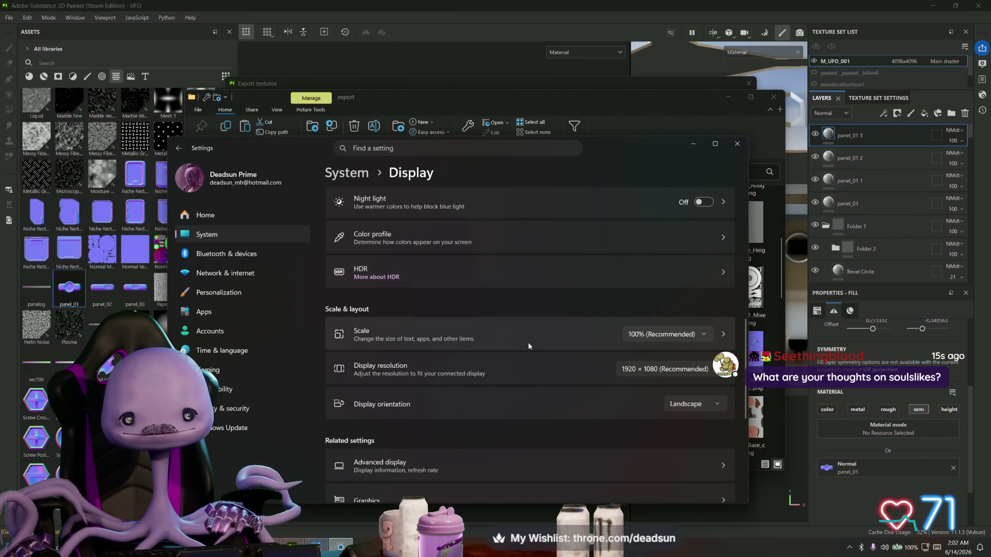
scroll(528, 342, down, 2)
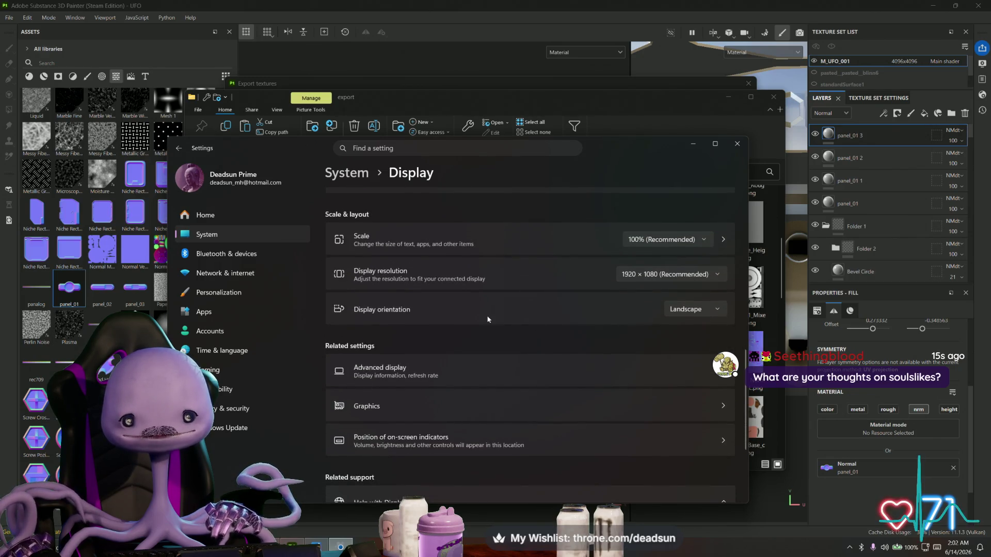
scroll(454, 322, down, 1)
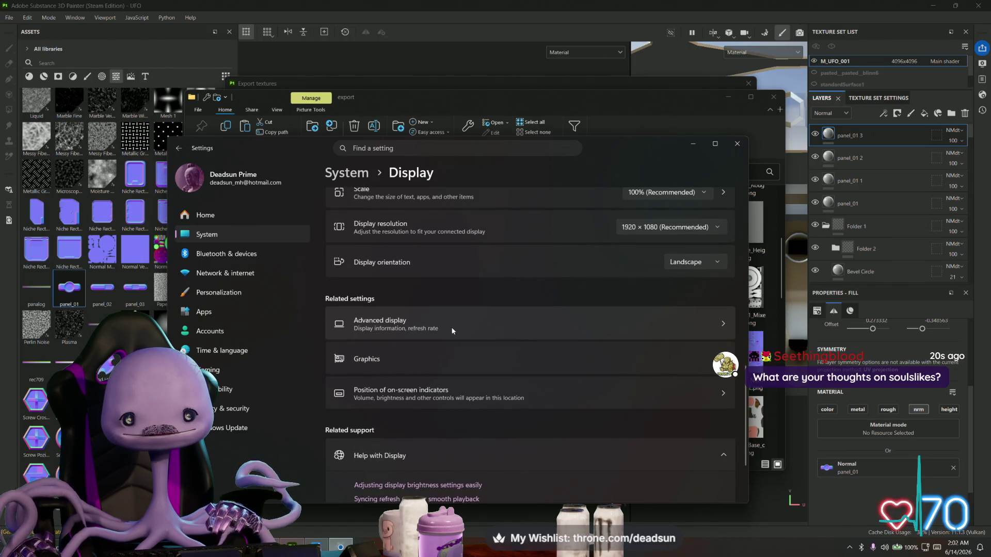
click(452, 331)
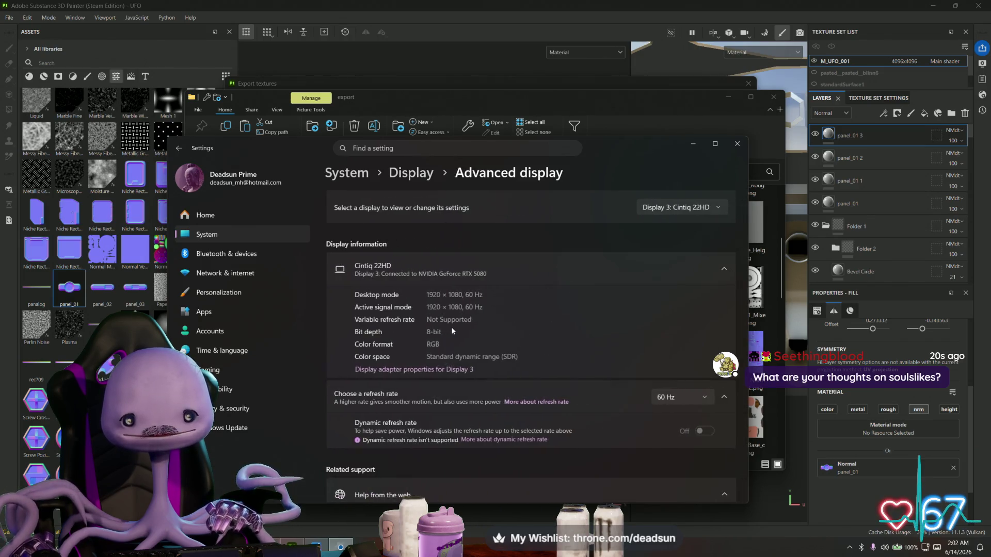
scroll(459, 325, down, 1)
scroll(461, 324, down, 1)
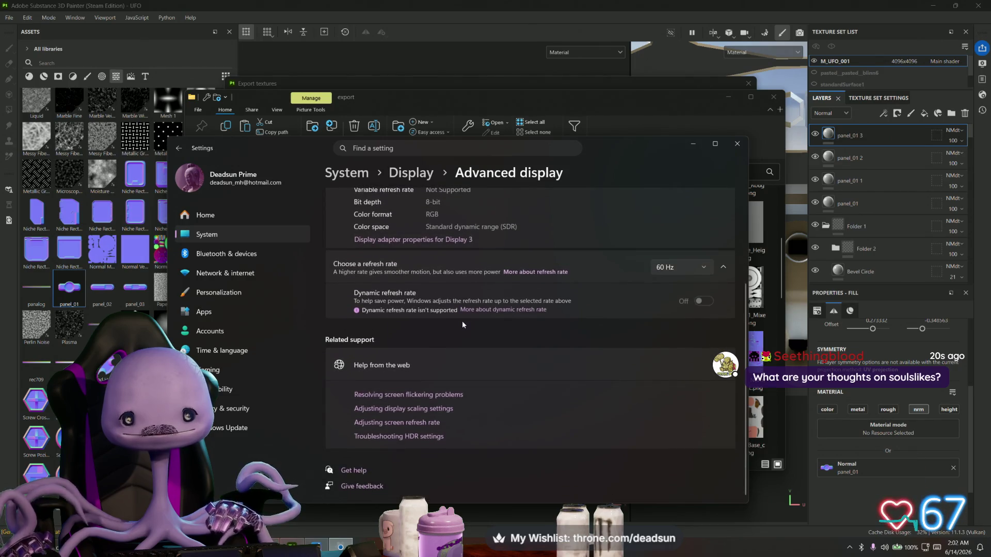
scroll(463, 321, up, 2)
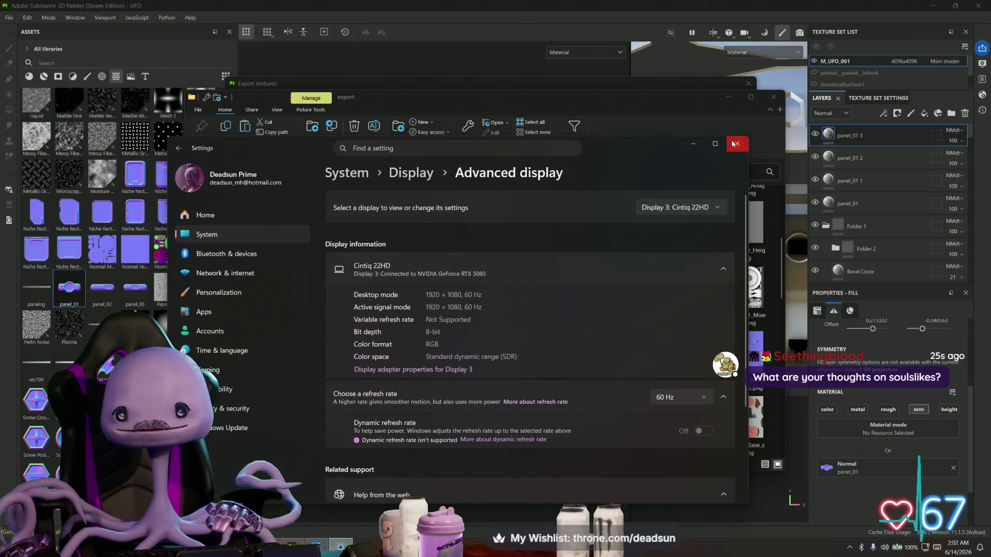
click(734, 144)
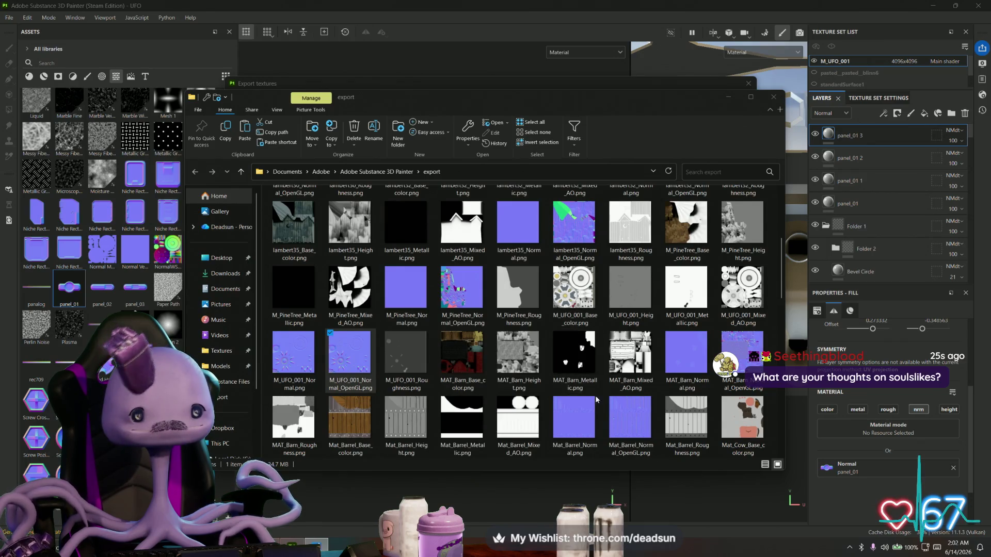
Step: Paste M_UFO_001_Base_color.png into the UFO ClawGame Textures folder
right_click(578, 283)
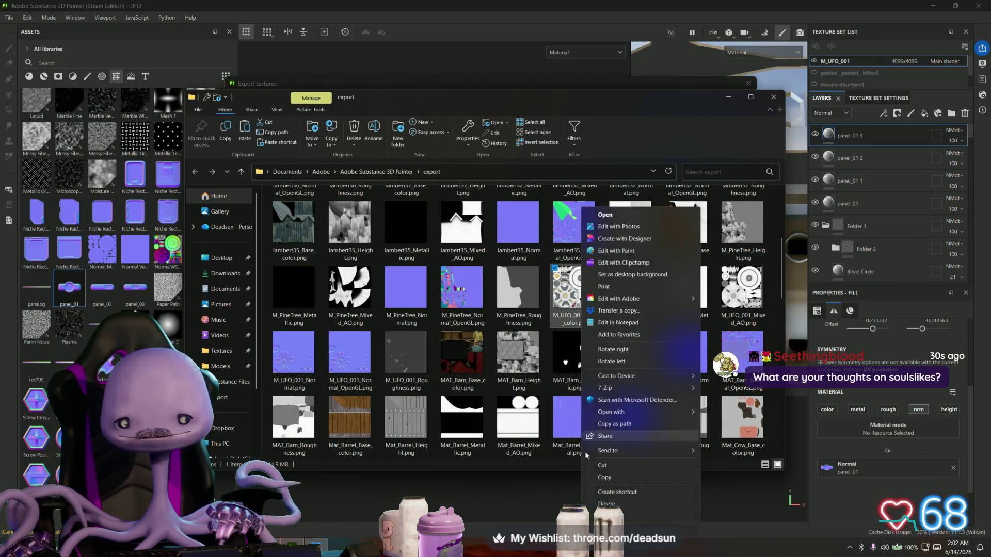
click(605, 477)
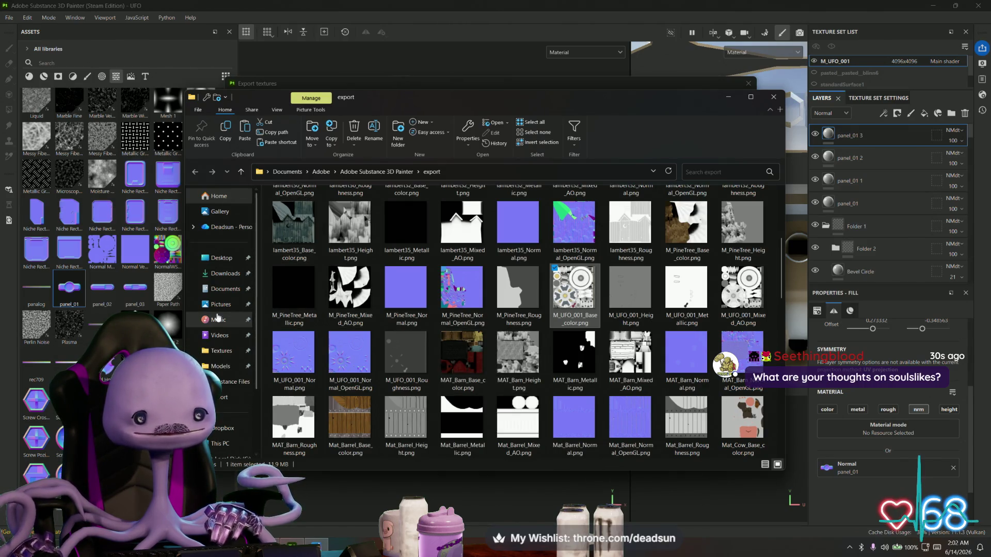
click(221, 351)
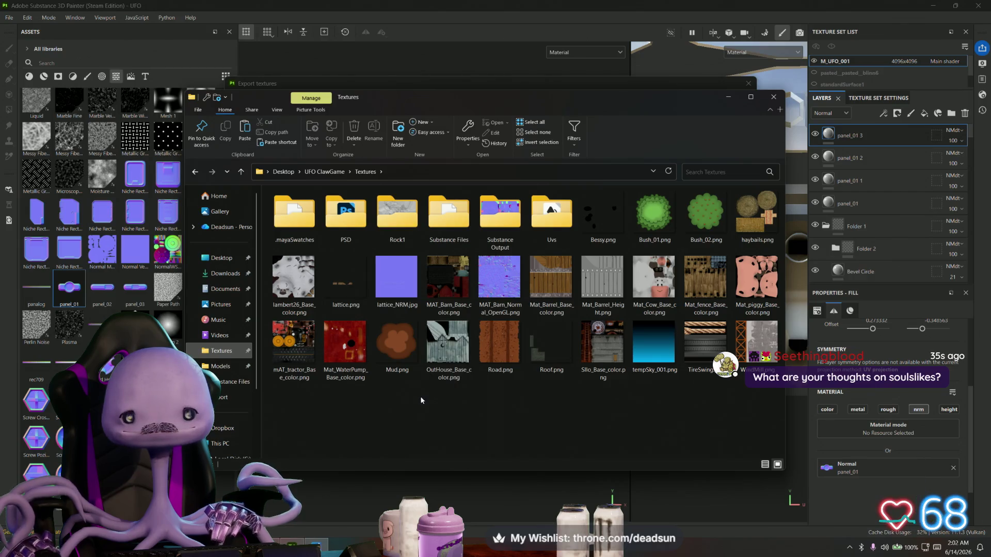
right_click(415, 398)
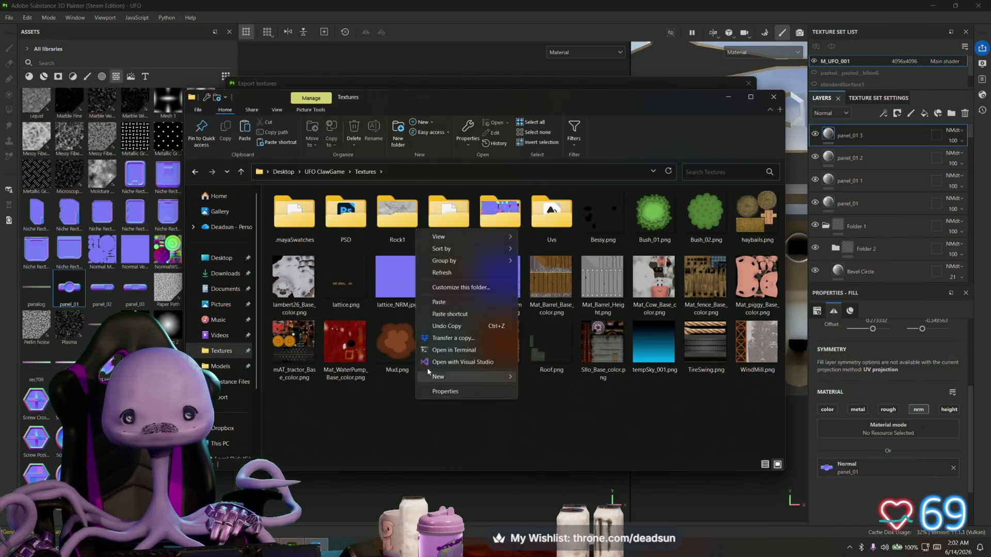
click(458, 304)
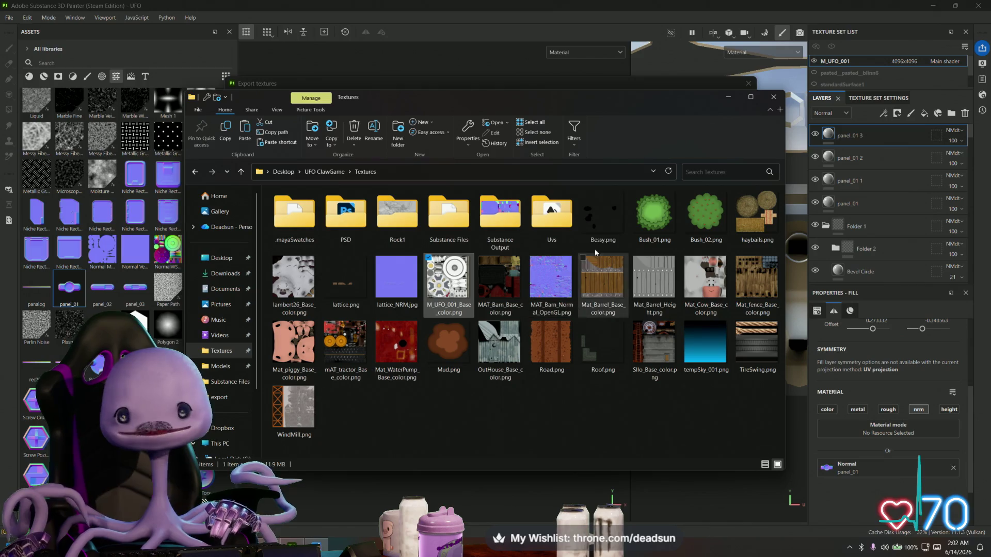
Step: Close the finished export dialog, return to the Maya scene and select the UFO body
click(727, 99)
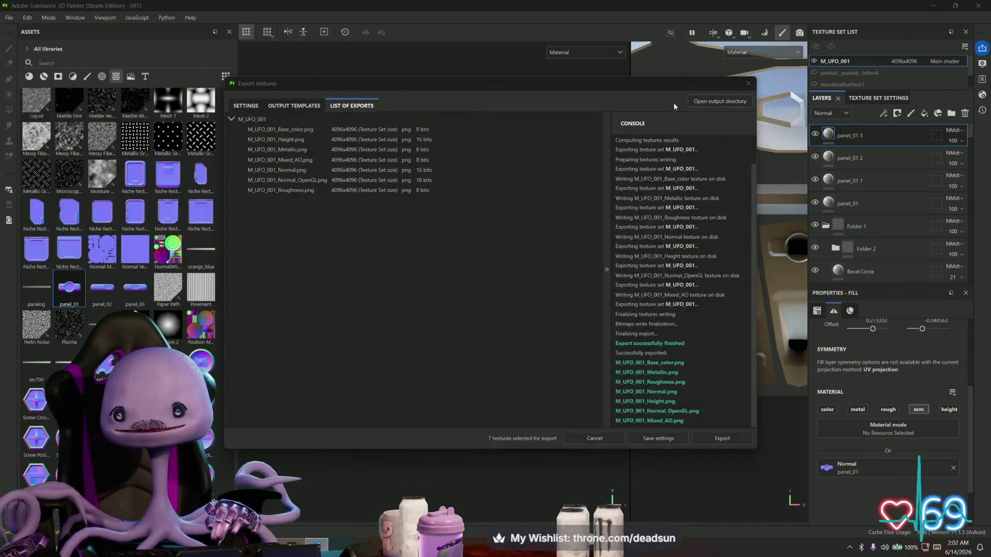
click(749, 83)
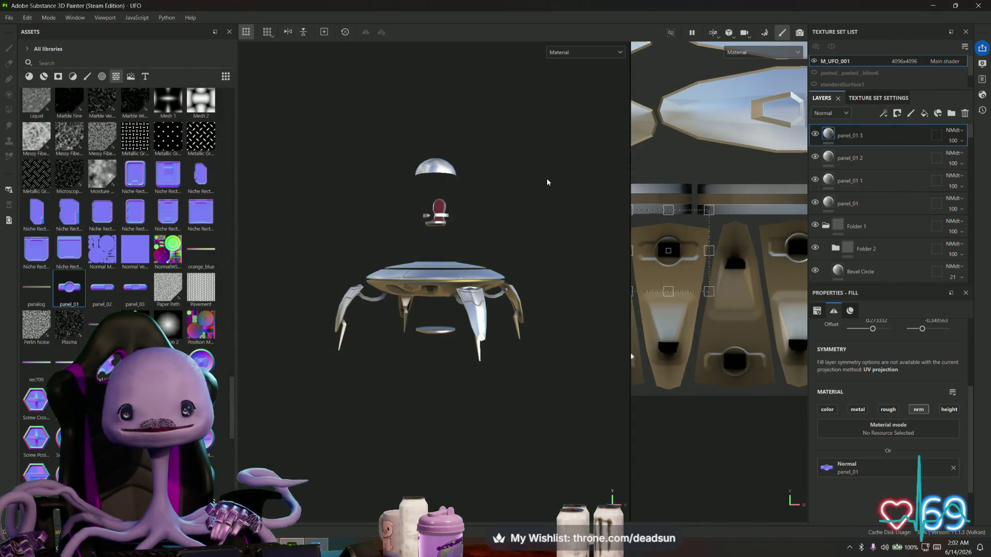
click(9, 18)
key(Escape)
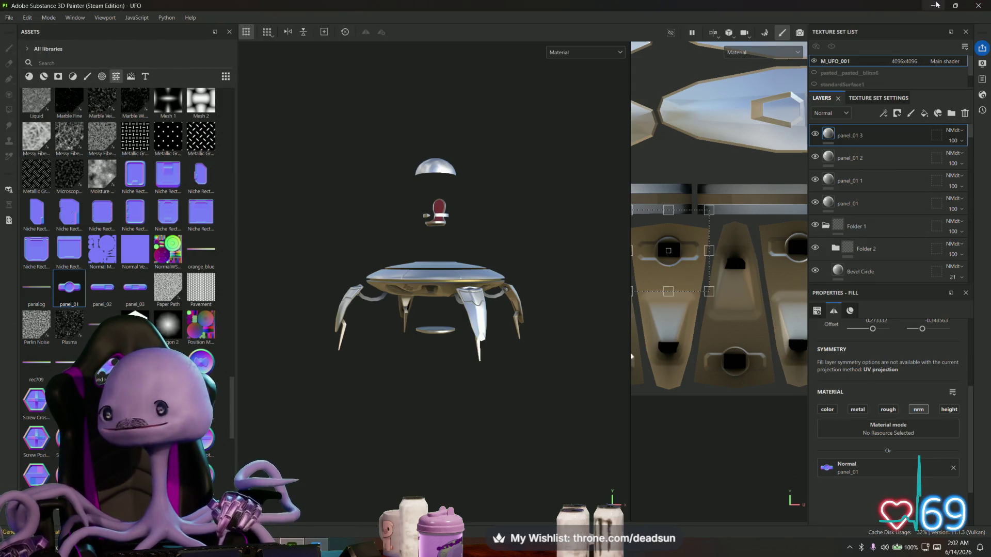
click(933, 5)
click(449, 248)
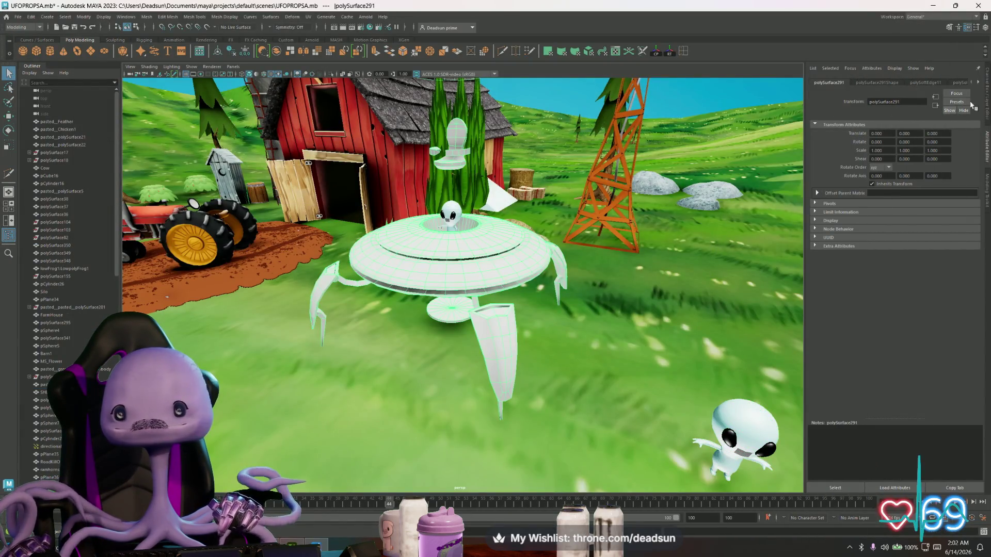
Step: Bring up the UFO's M_UFO_001 material in the Attribute Editor
click(979, 83)
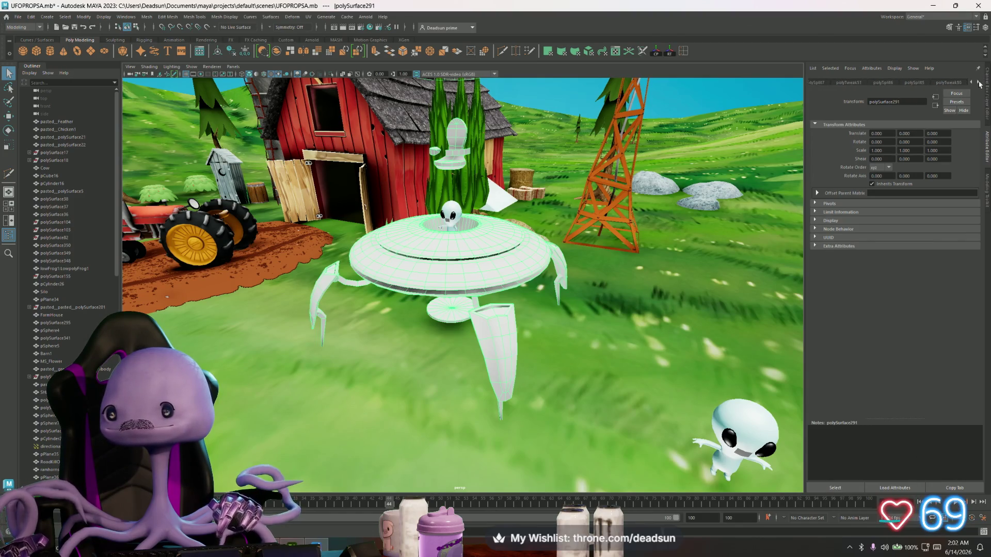
click(979, 84)
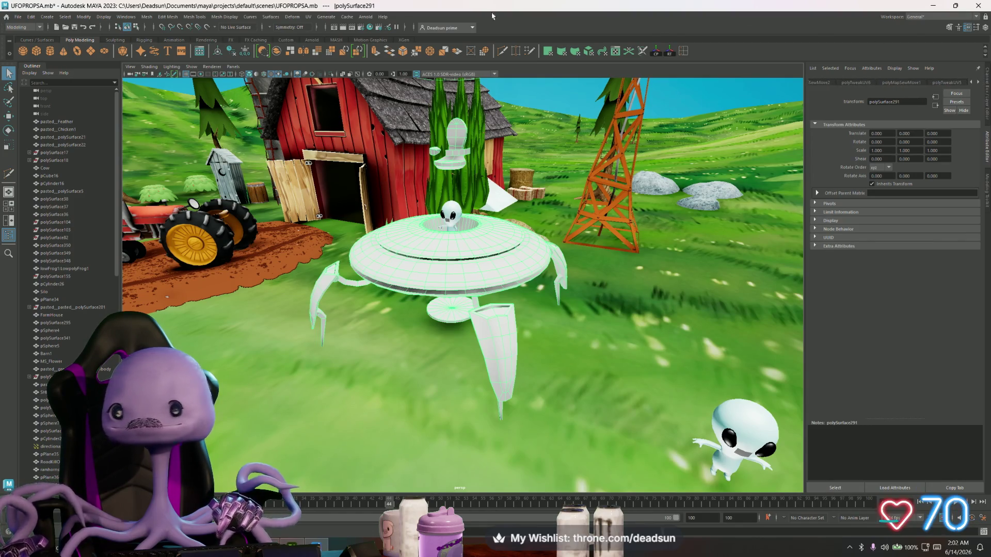
click(31, 16)
mouse_move(91, 119)
click(158, 115)
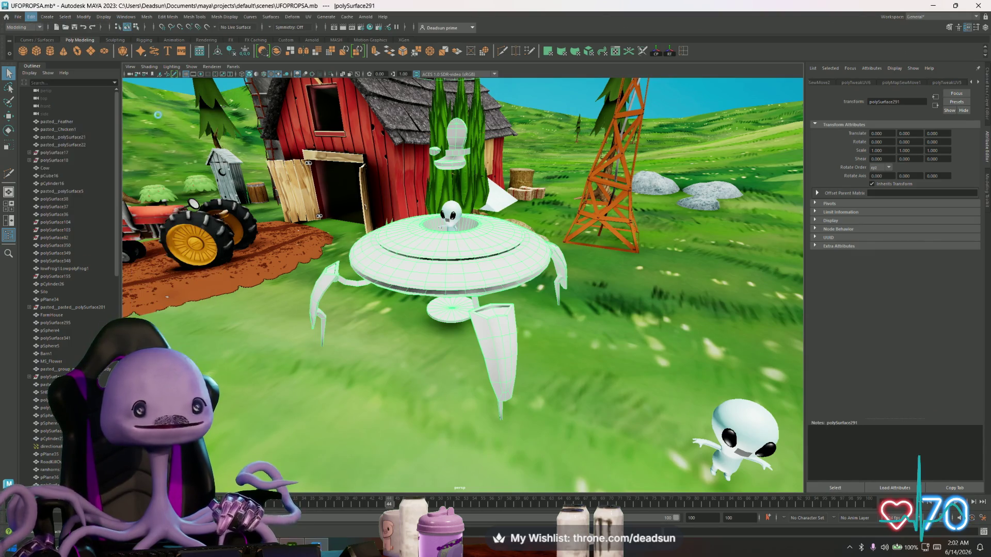
click(924, 82)
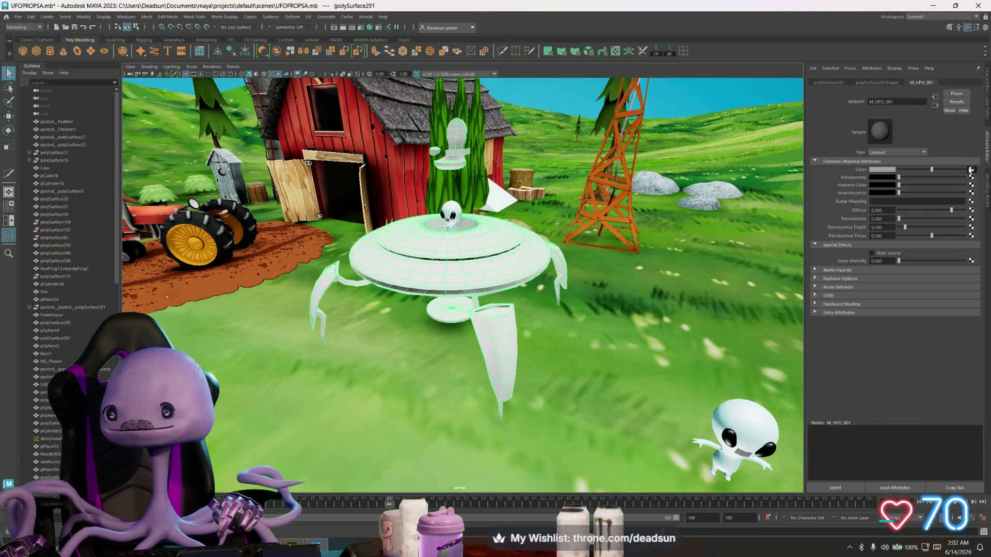
Step: Connect a File texture loading Desktop/UFO ClawGame/Textures/M_UFO_001_Base_color.png to the material's Color
click(971, 170)
click(395, 253)
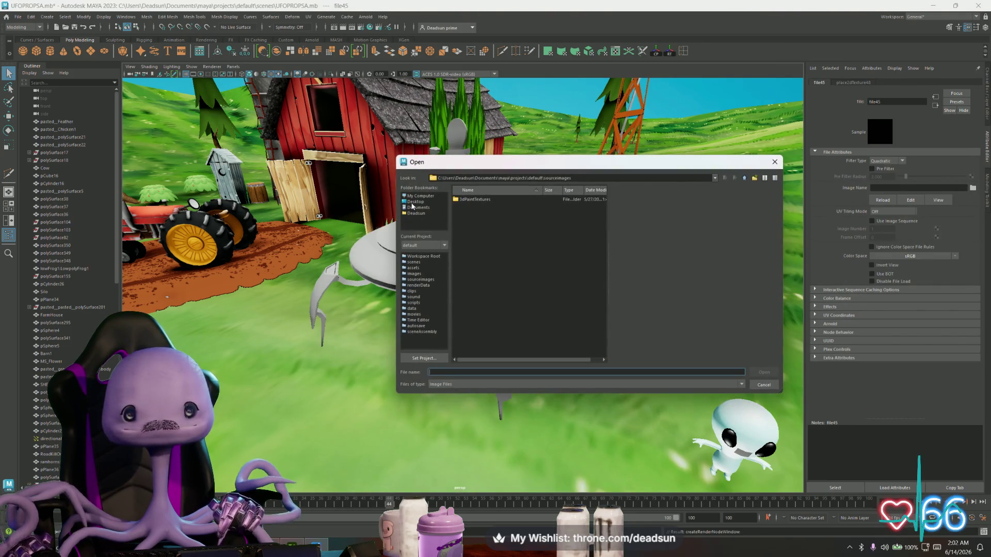
click(414, 202)
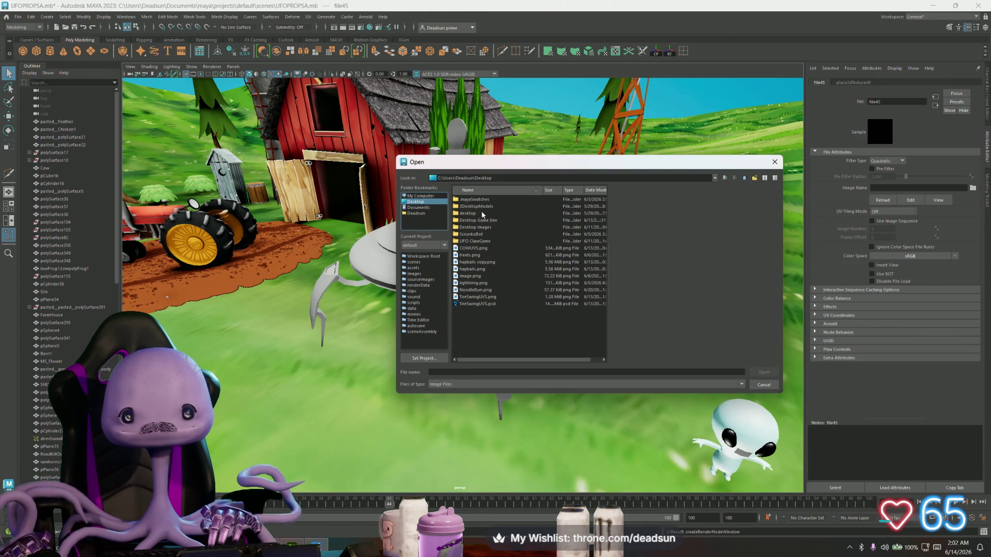
double_click(473, 241)
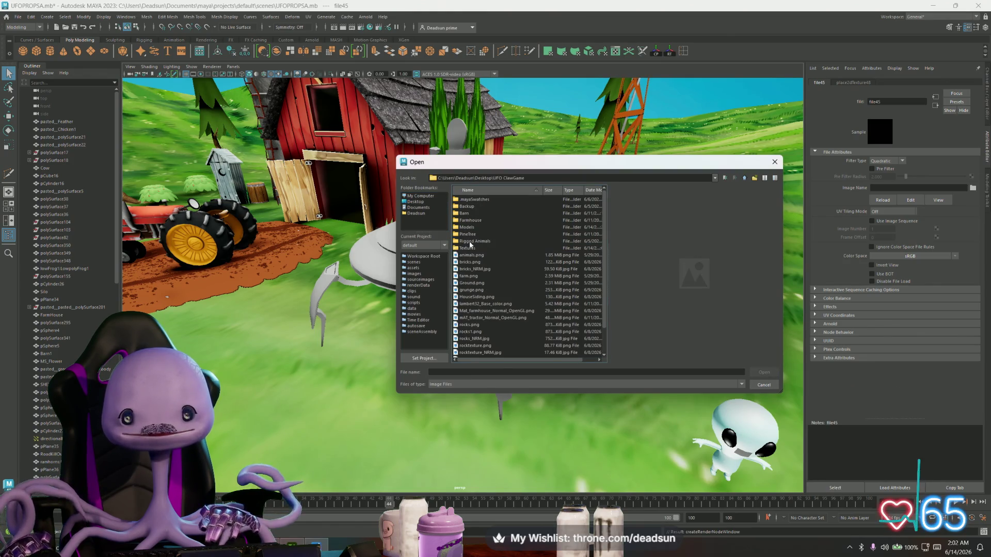
double_click(467, 248)
click(472, 248)
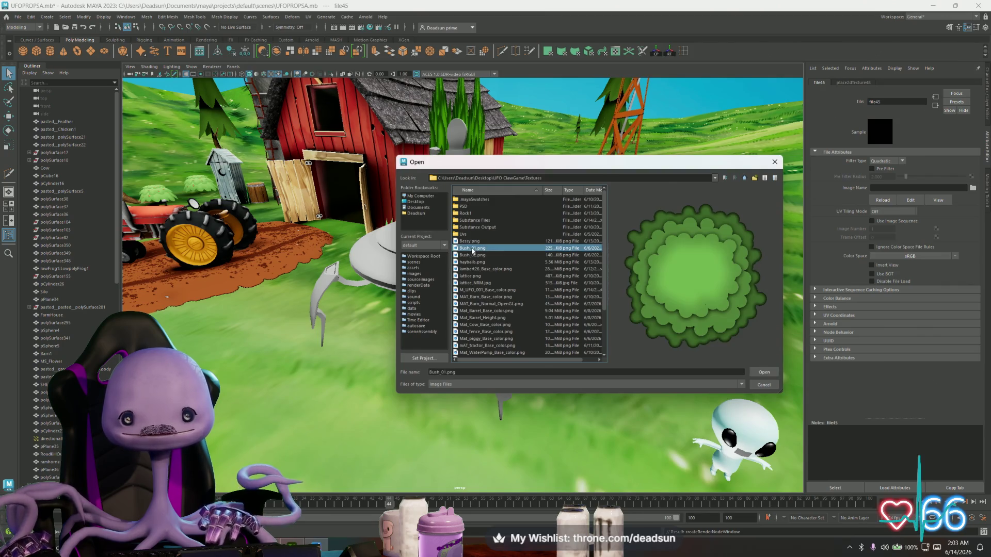
click(487, 290)
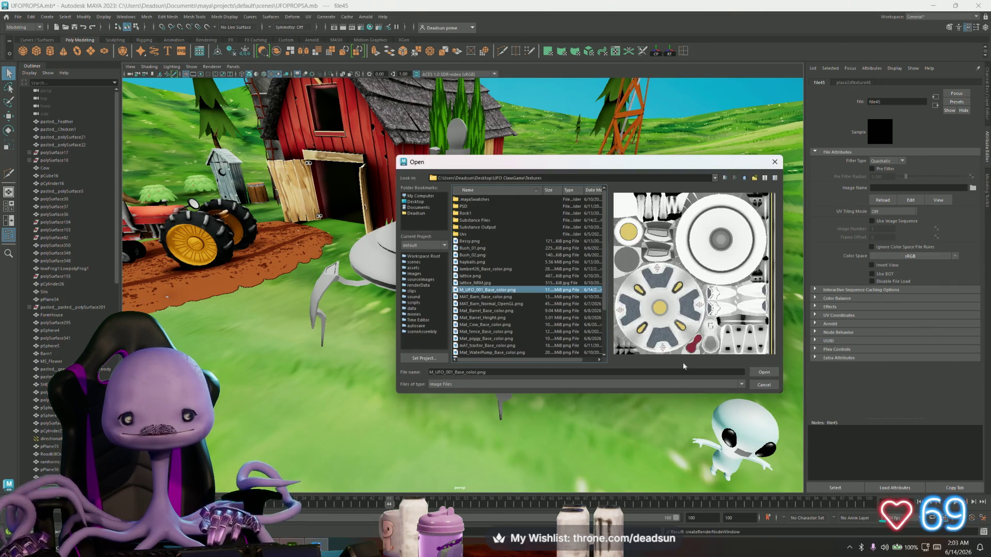
click(754, 372)
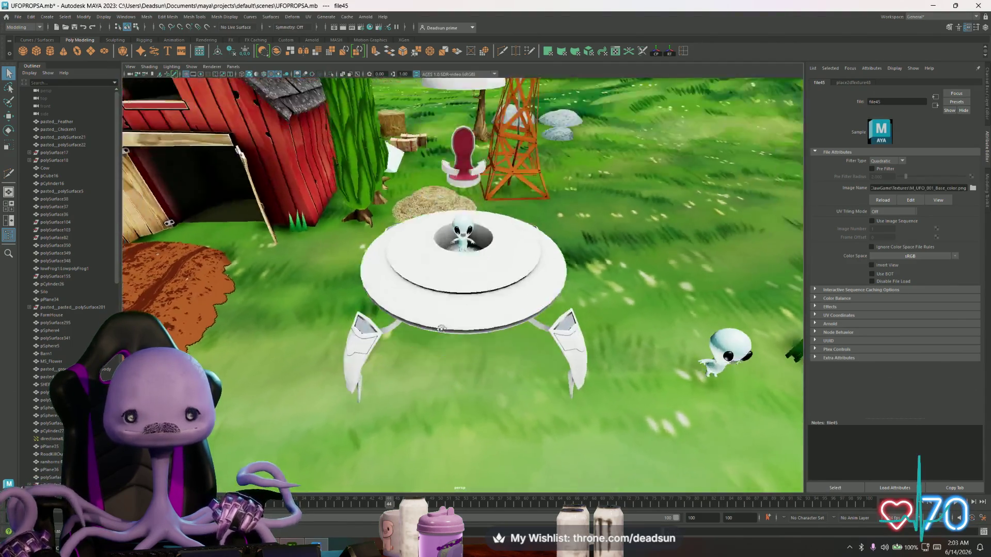
alt+drag(441, 329, 465, 299)
alt+right_drag(465, 299, 492, 266)
mouse_move(492, 265)
alt+mouse_down()
mouse_move(344, 299)
mouse_move(488, 267)
mouse_move(504, 303)
mouse_move(505, 277)
alt+mouse_up()
key(alt+Tab)
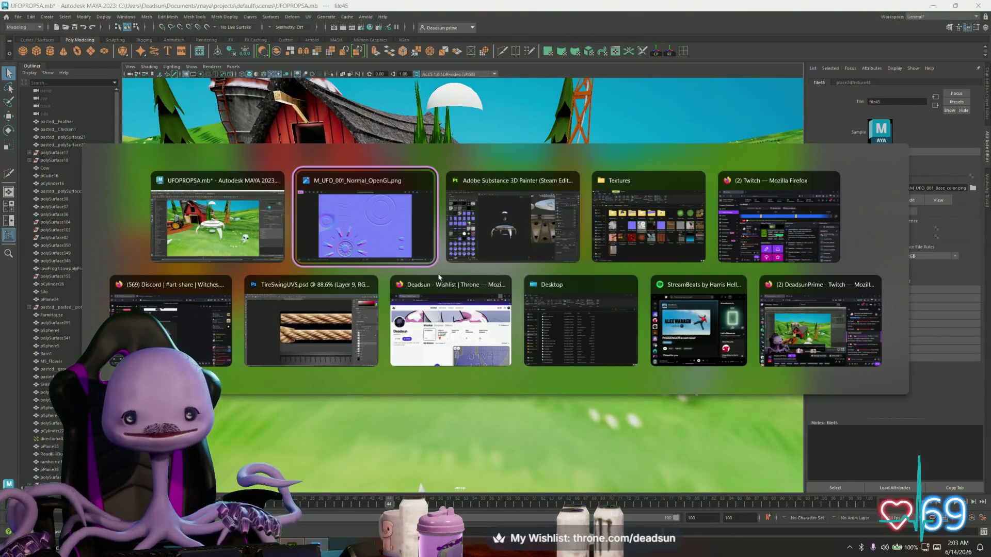
Step: Return to Substance 3D Painter and orbit the UFO model to view it from above
click(502, 256)
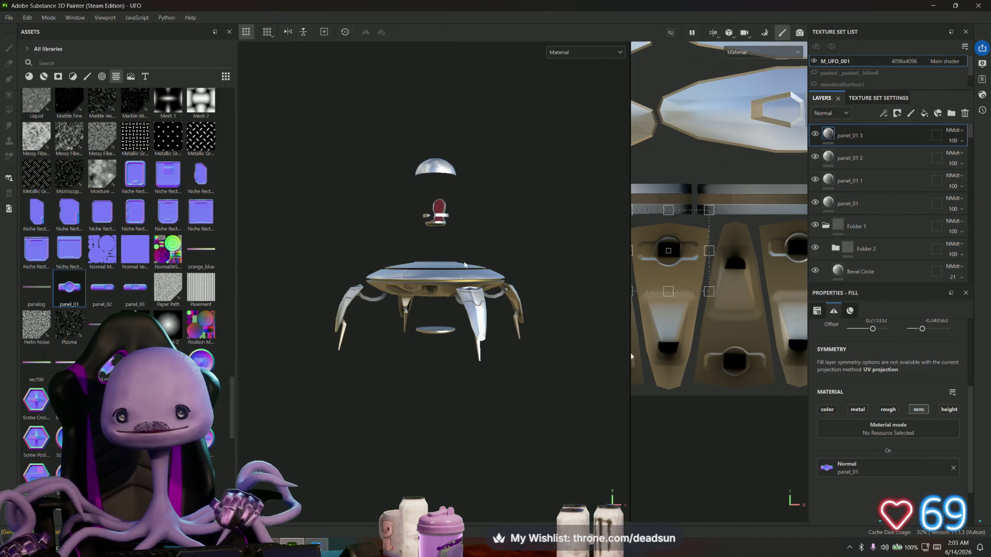
mouse_move(465, 265)
alt+mouse_down()
mouse_move(415, 358)
mouse_move(425, 376)
mouse_move(431, 312)
mouse_move(443, 330)
mouse_move(455, 314)
mouse_move(446, 304)
alt+mouse_up()
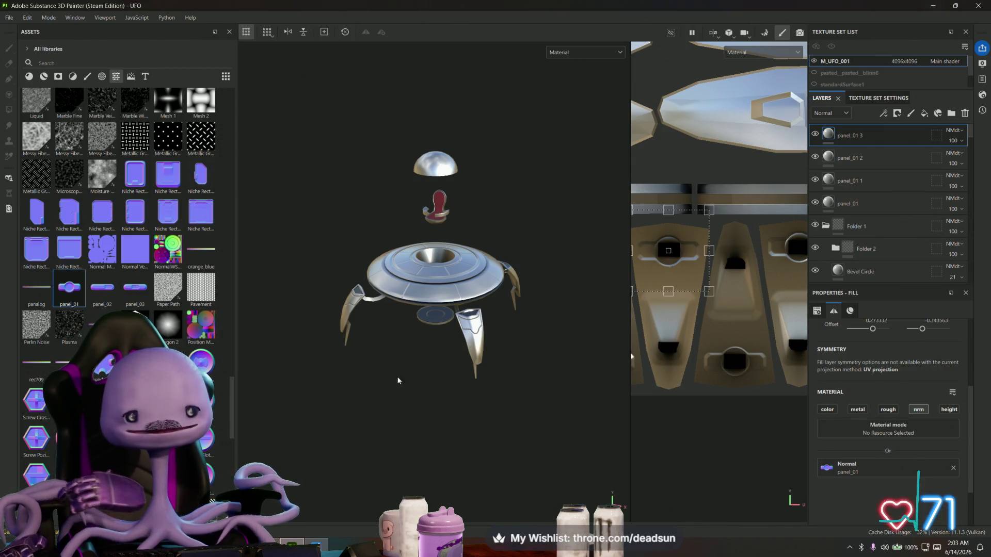
key(super)
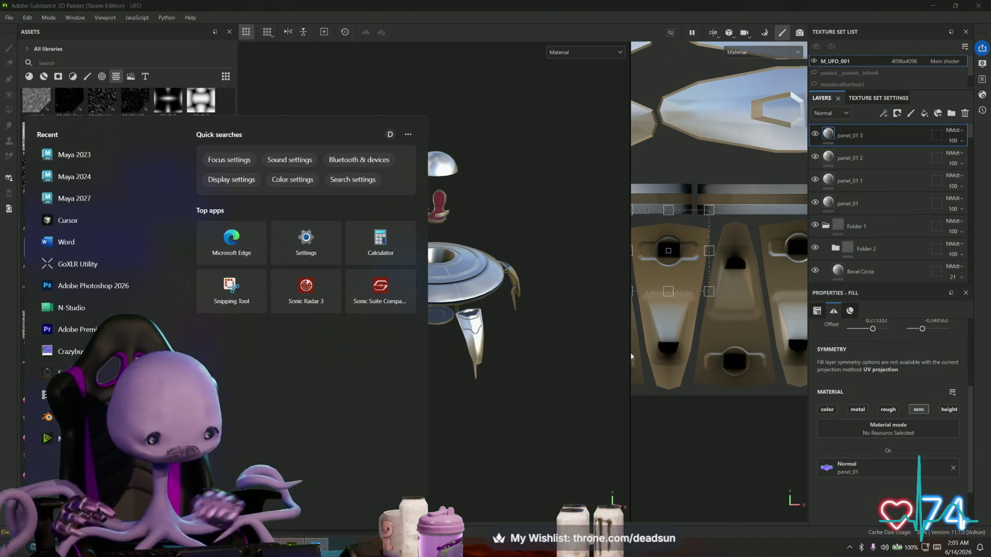
text(scr)
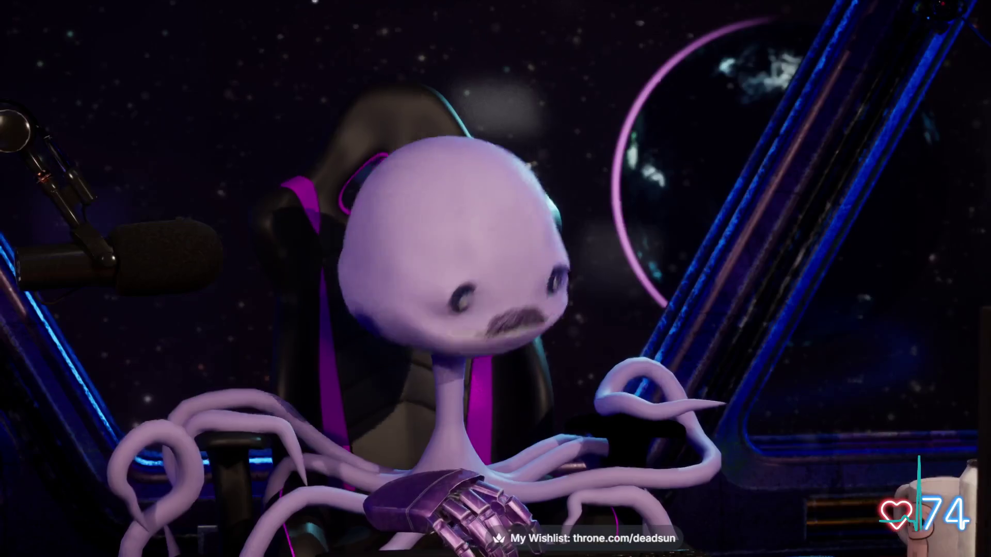
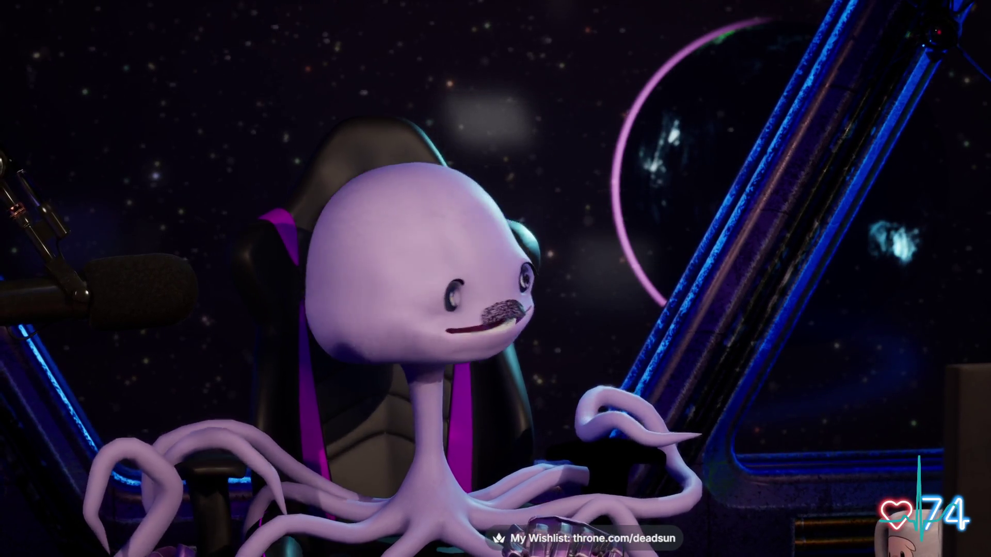
Step: Close the Windows display settings window to bring back the UFO project
scroll(434, 378, up, 10)
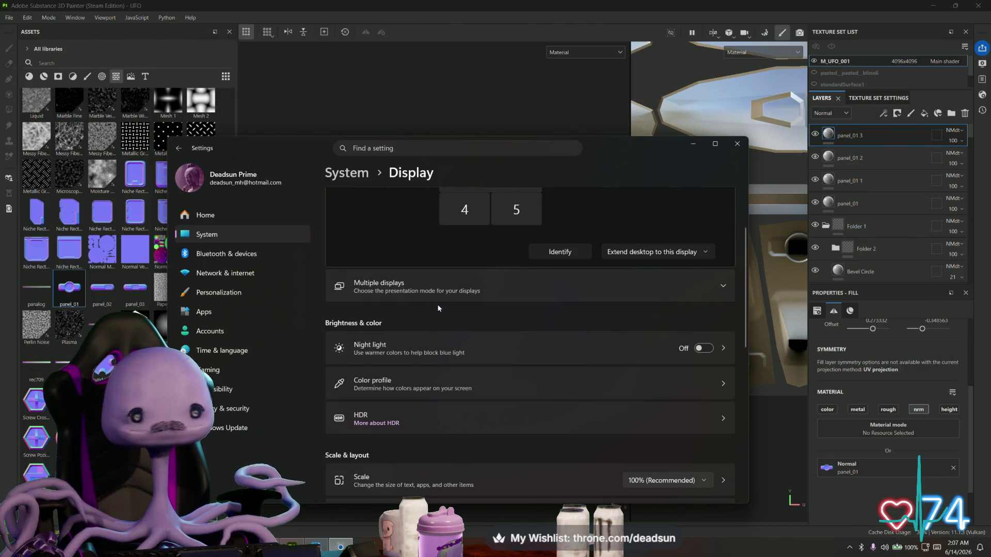
click(737, 146)
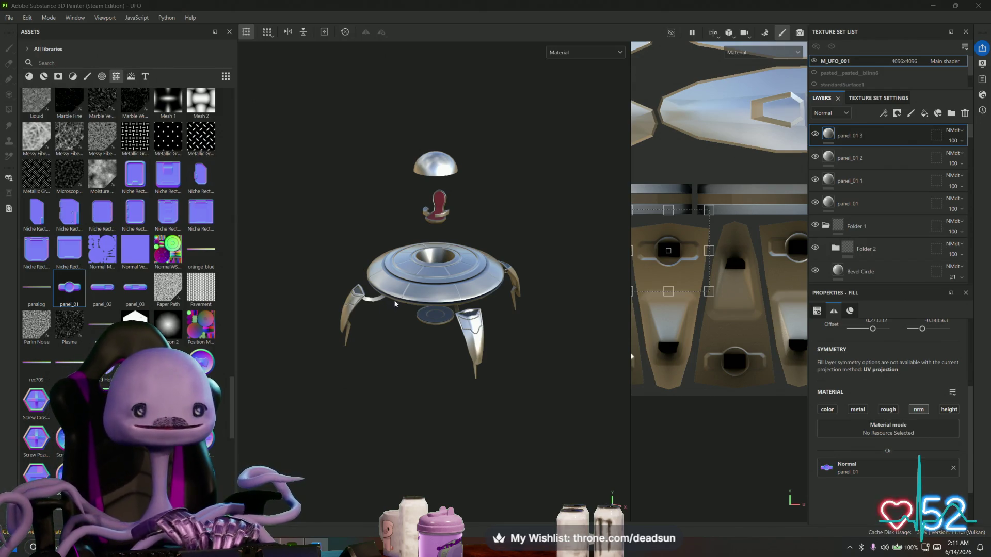
Step: Widen the 2D UV view and zoom out until the whole UFO texture sheet fits
scroll(404, 339, up, 3)
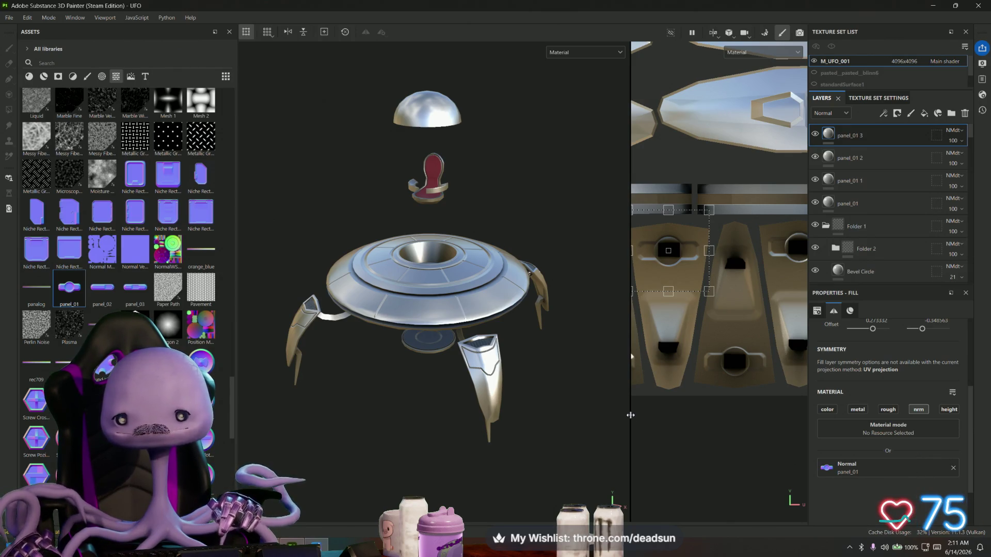
mouse_move(630, 410)
mouse_down()
mouse_move(482, 409)
mouse_move(377, 379)
mouse_move(416, 326)
mouse_move(284, 397)
mouse_up()
scroll(285, 397, down, 2)
scroll(604, 269, down, 3)
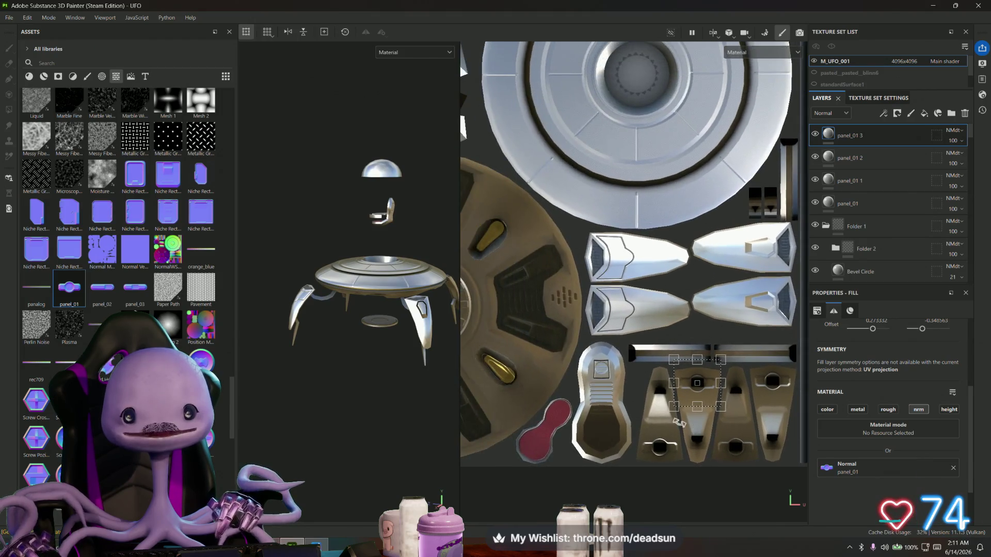
scroll(608, 382, down, 4)
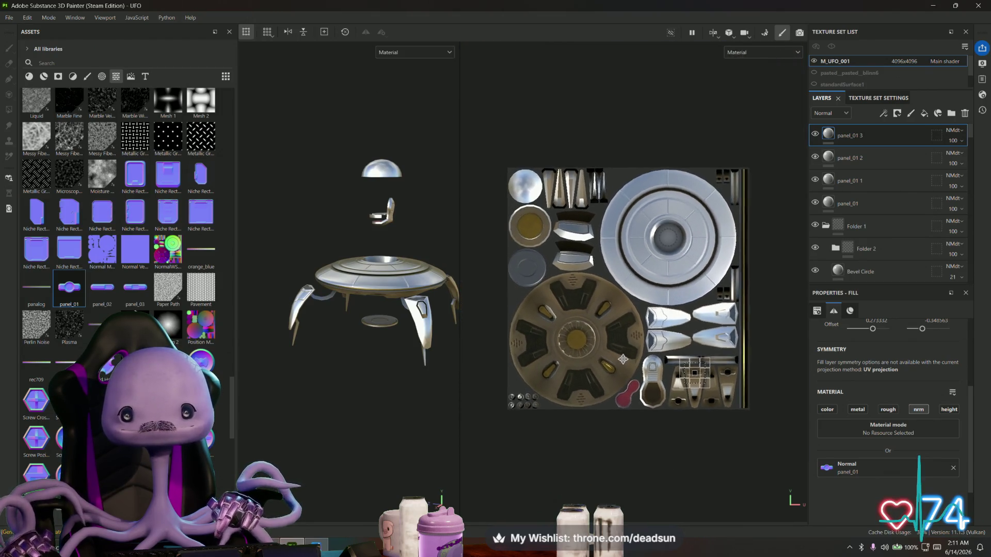
click(10, 18)
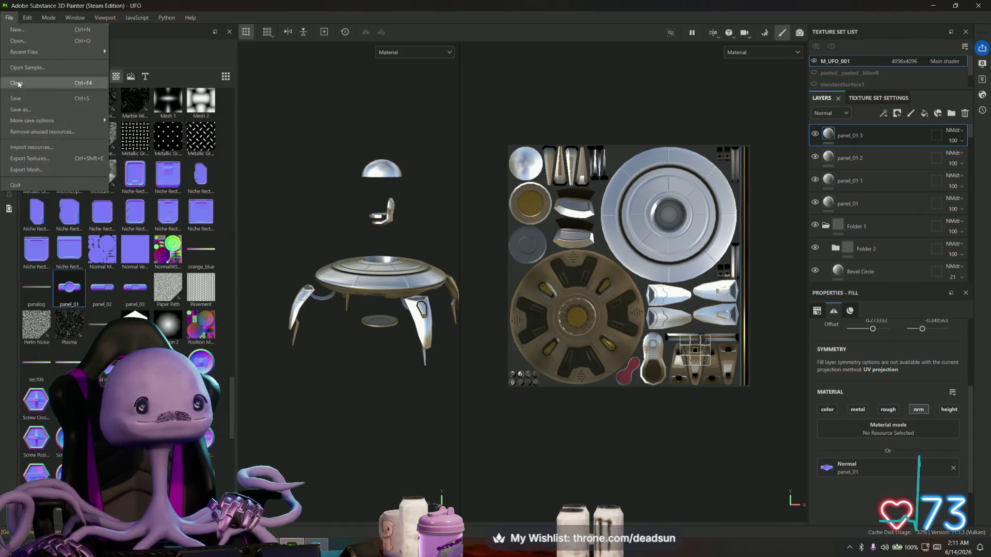
Step: Save the UFO project and orbit the model slightly to another angle
click(23, 99)
mouse_move(448, 301)
alt+mouse_down()
mouse_move(403, 348)
mouse_move(418, 350)
mouse_move(409, 353)
alt+mouse_up()
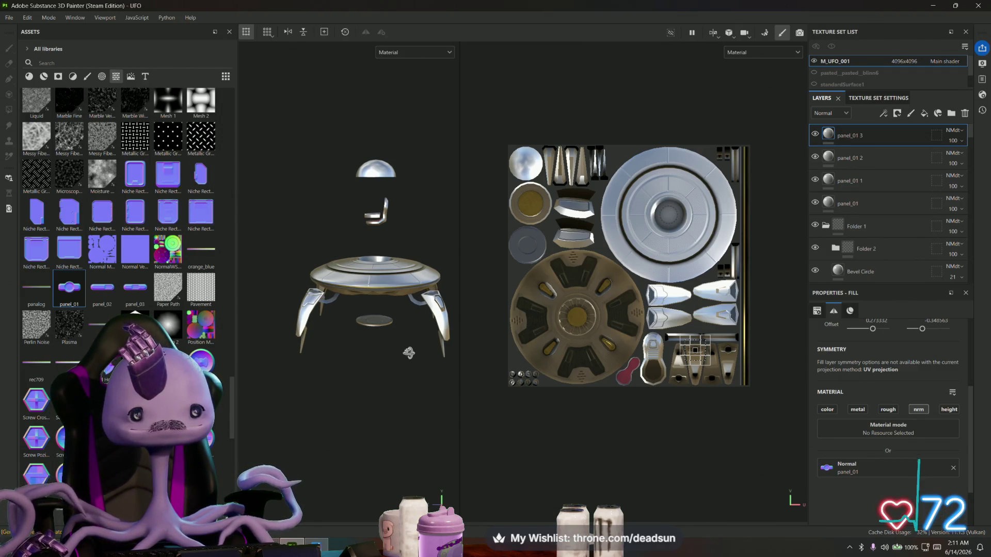
alt+drag(408, 353, 418, 349)
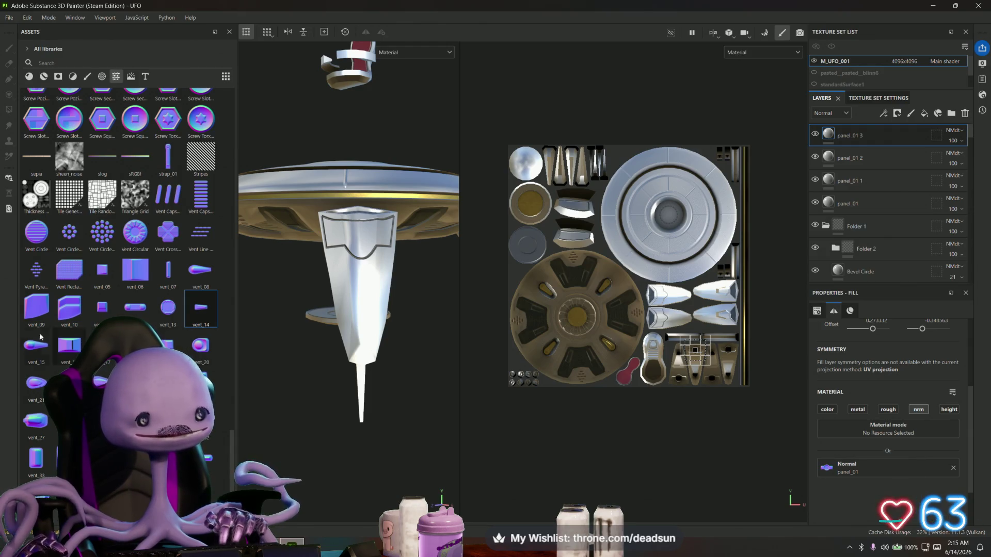
click(37, 195)
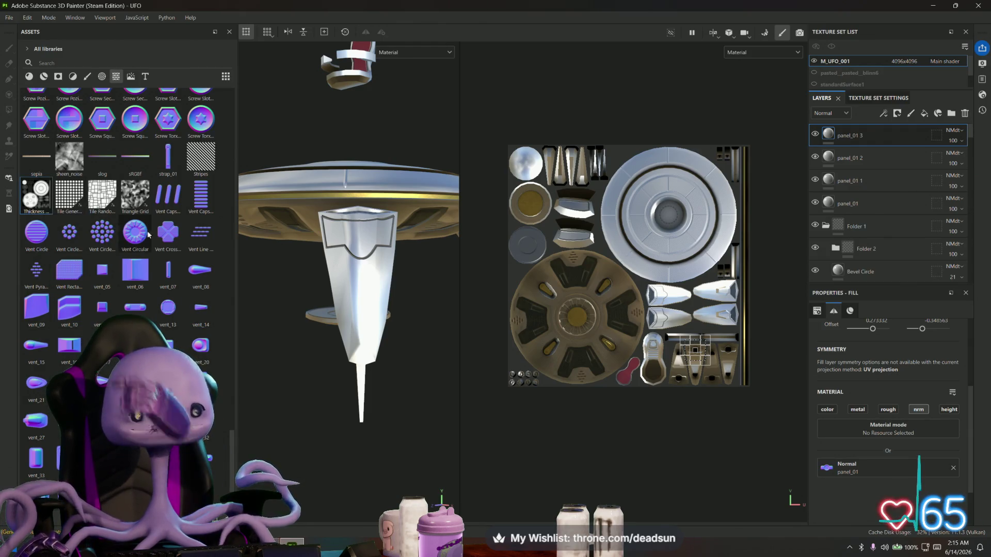
scroll(148, 235, down, 3)
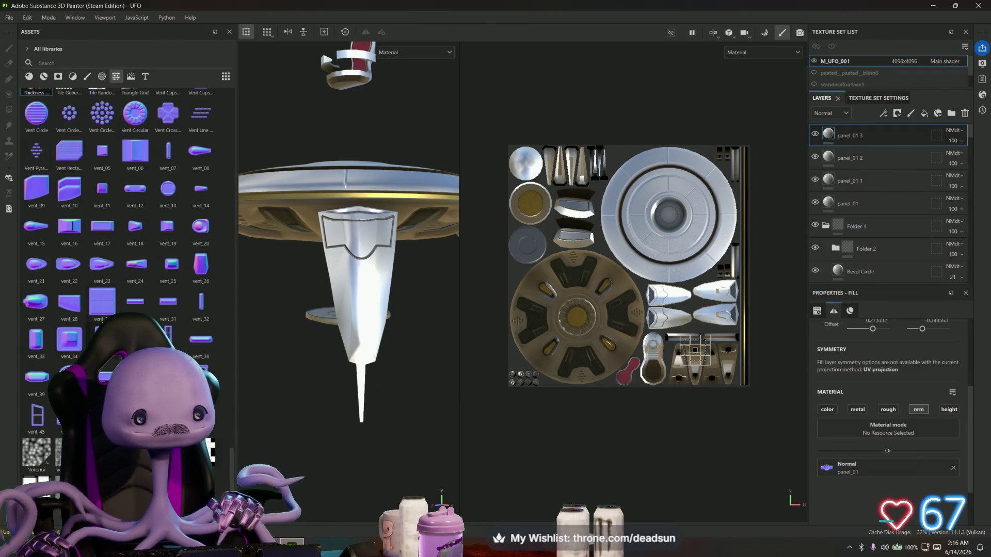
mouse_move(66, 265)
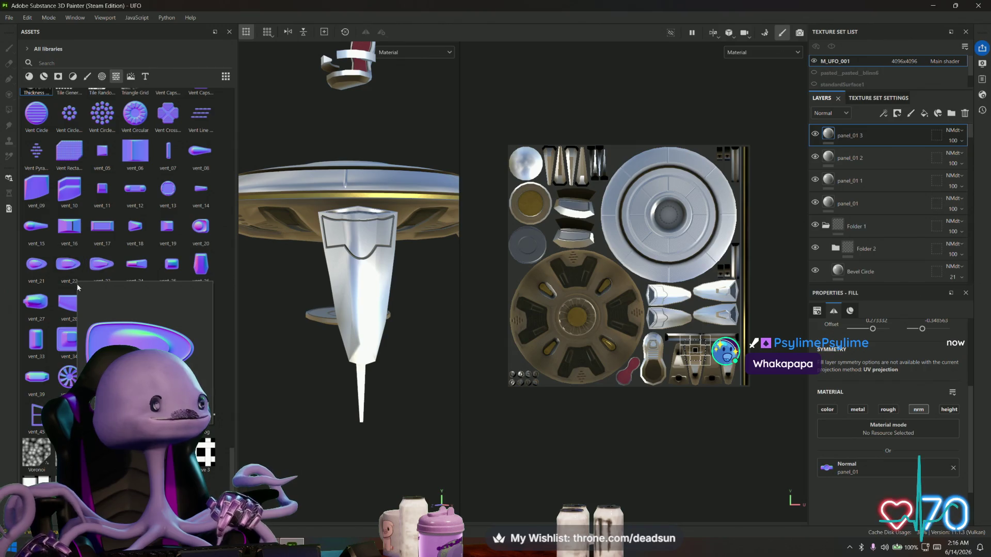
mouse_move(69, 299)
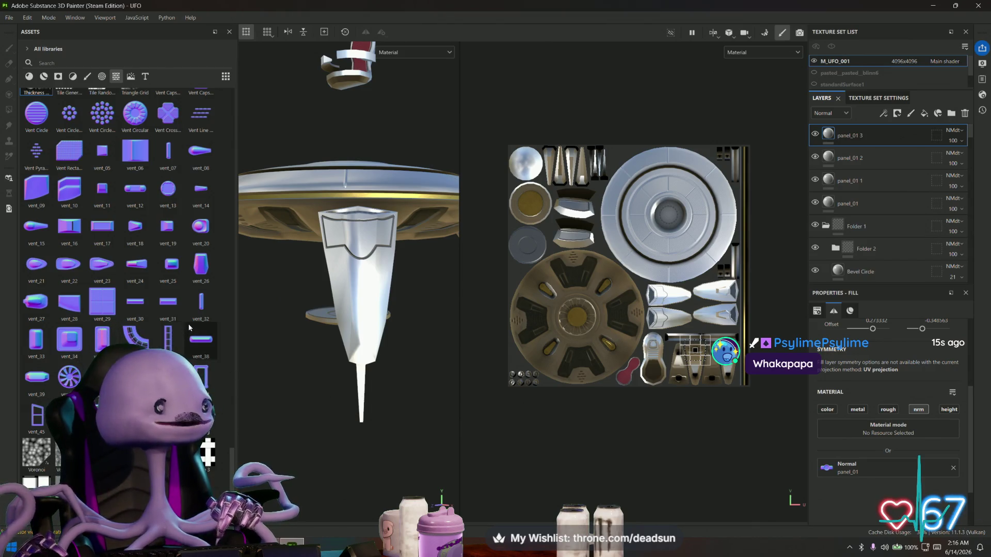
mouse_move(194, 326)
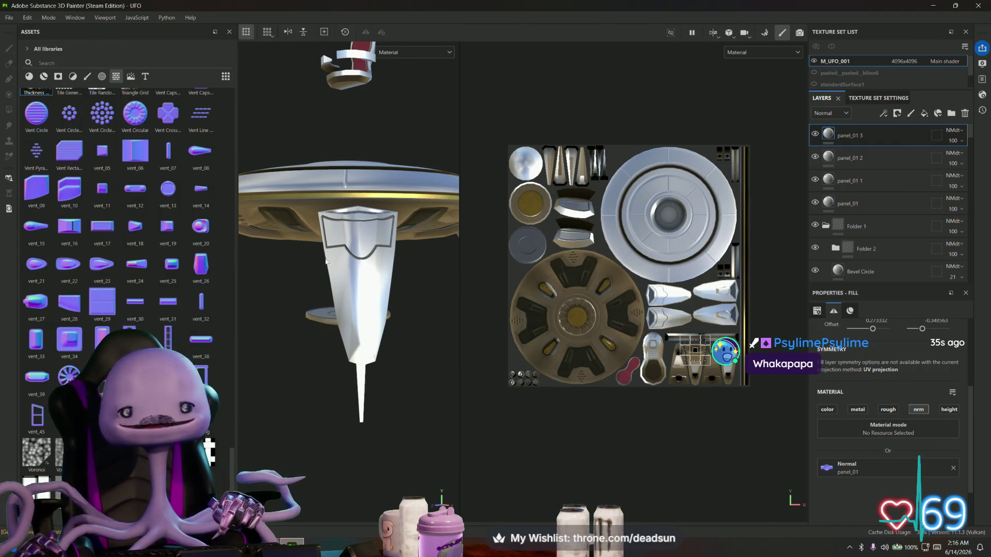
mouse_move(305, 181)
alt+mouse_down()
mouse_move(319, 298)
mouse_move(335, 237)
alt+mouse_up()
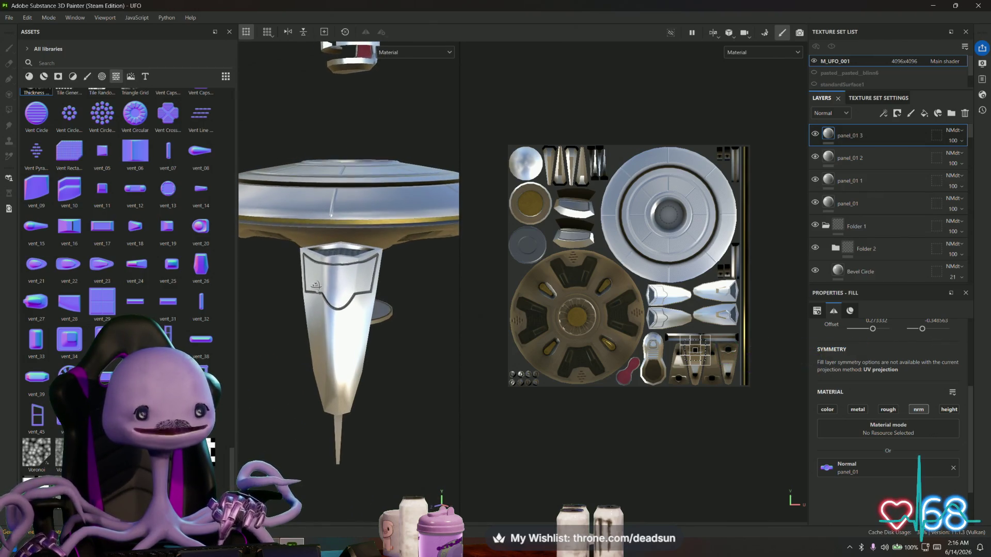
scroll(379, 328, up, 3)
scroll(187, 225, up, 3)
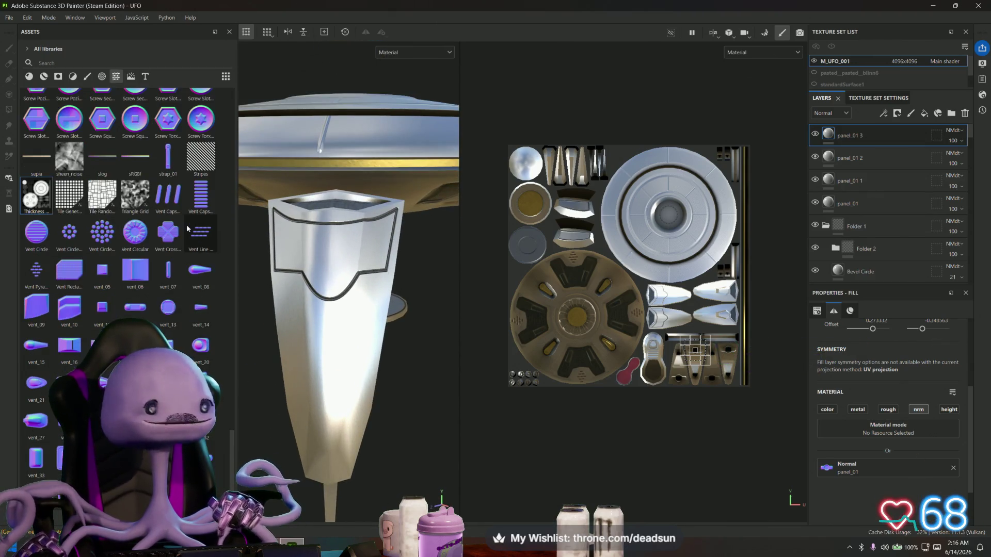
scroll(154, 248, up, 3)
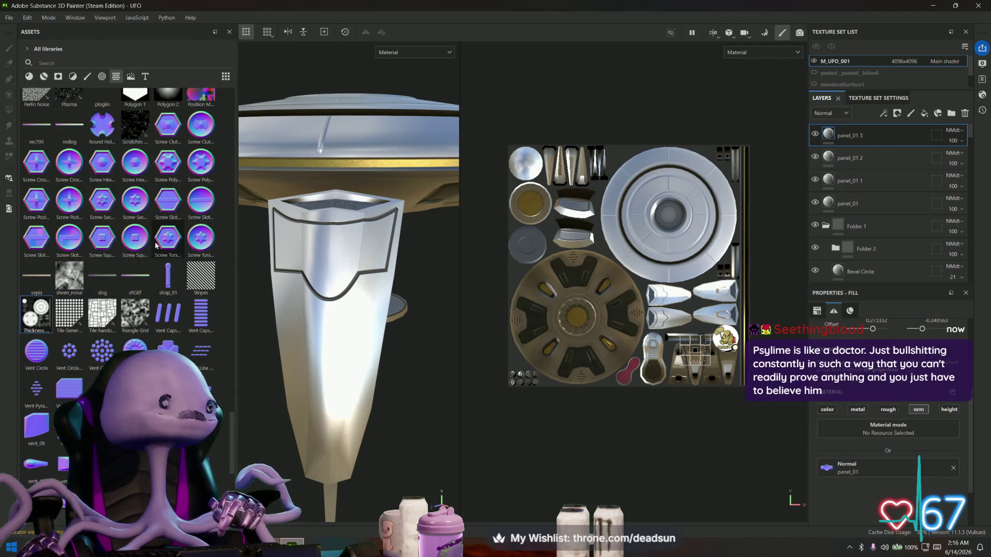
mouse_move(77, 279)
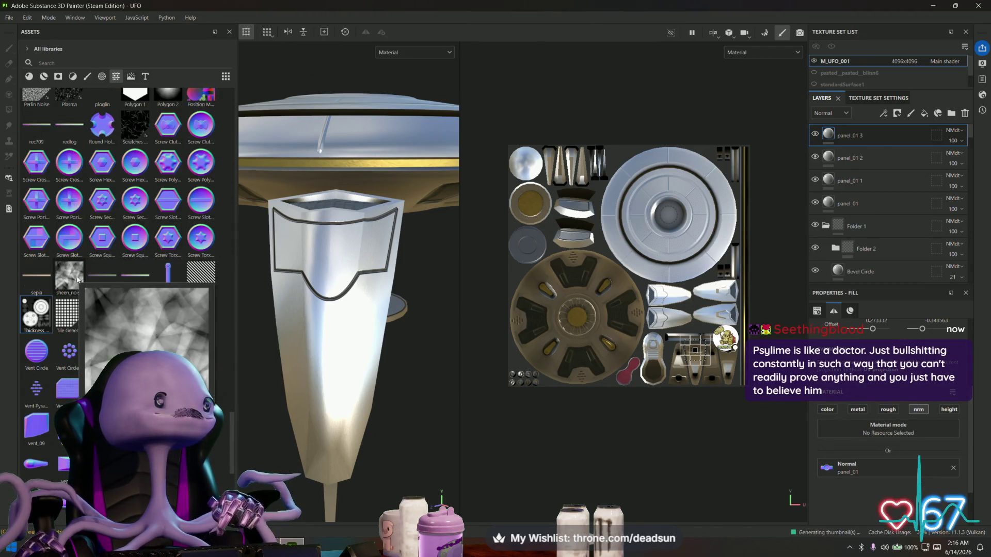
scroll(78, 279, up, 3)
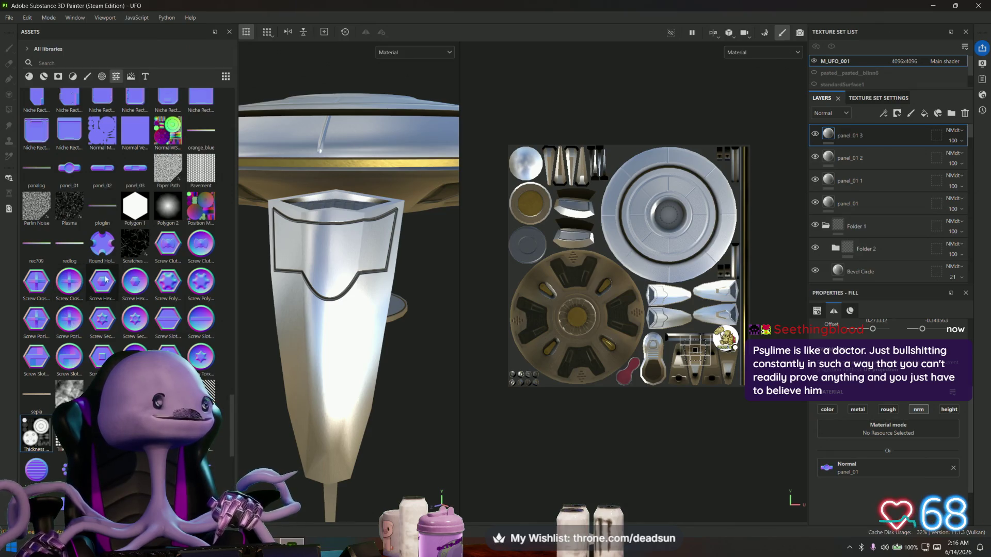
scroll(99, 264, up, 3)
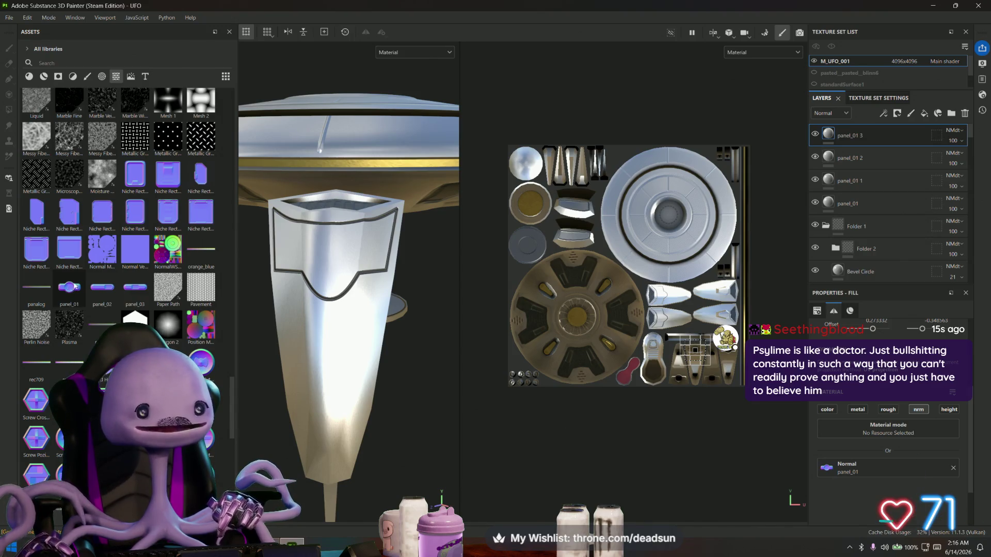
scroll(83, 271, up, 6)
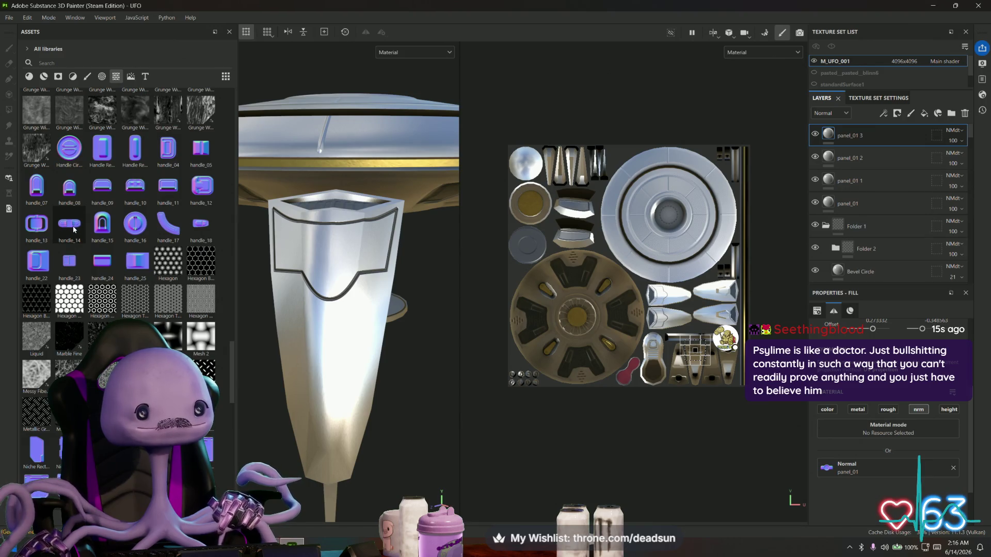
Step: Drop the handle_14 decal onto the UFO, then shrink and shift it over the upper handle panel shell
mouse_move(64, 227)
mouse_down()
mouse_move(330, 250)
mouse_move(594, 310)
mouse_move(663, 312)
mouse_move(663, 299)
mouse_move(663, 312)
mouse_move(692, 308)
mouse_move(643, 308)
mouse_move(698, 308)
mouse_up()
scroll(654, 271, up, 3)
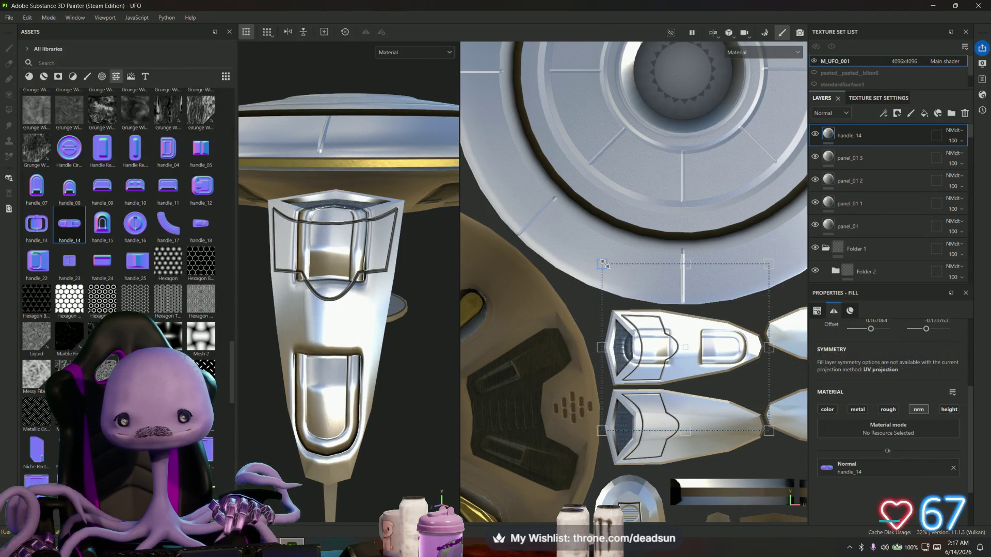
drag(605, 267, 663, 311)
scroll(662, 310, up, 2)
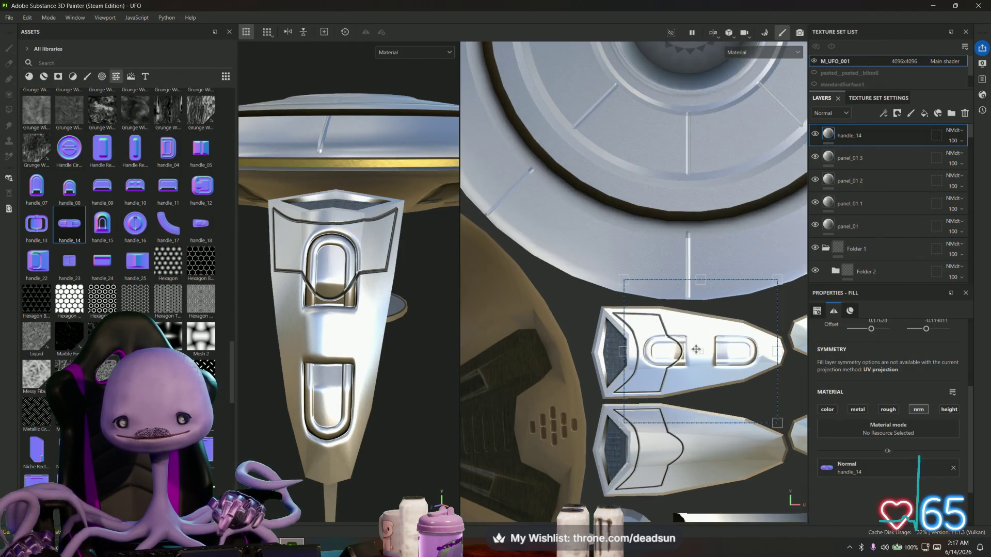
middle_drag(666, 335, 573, 259)
scroll(583, 278, down, 1)
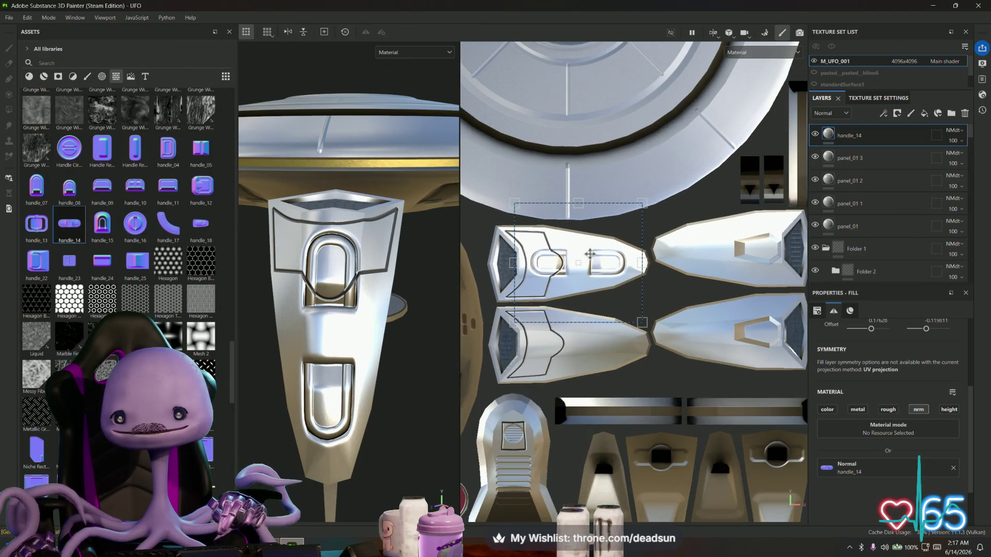
drag(590, 254, 605, 247)
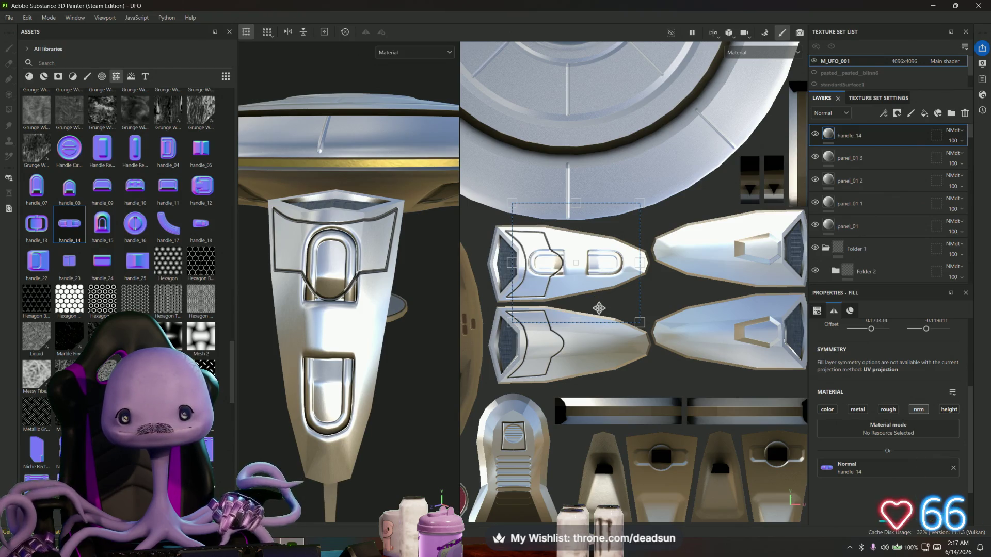
right_click(867, 135)
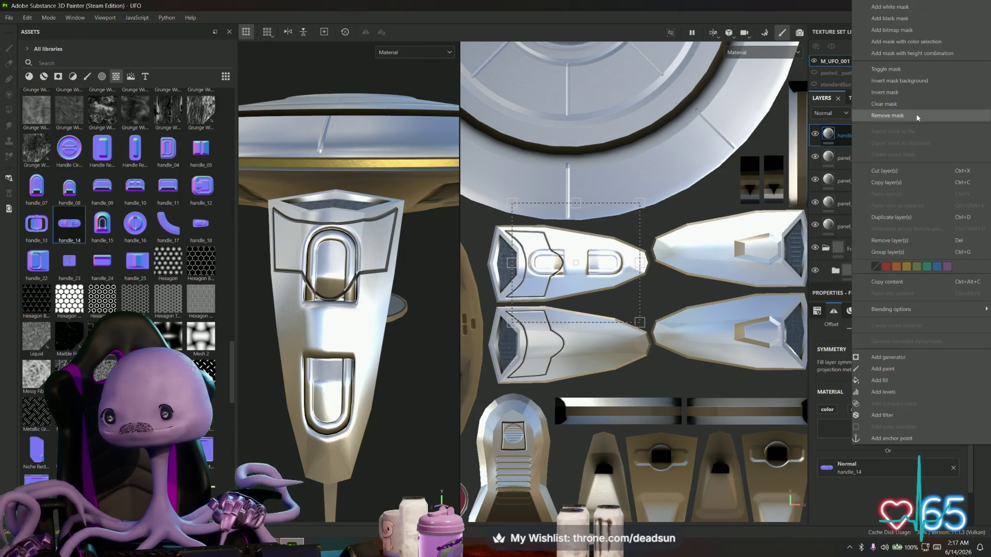
Step: Duplicate the handle_14 layer and move the copy down onto the lower handle panel
click(899, 217)
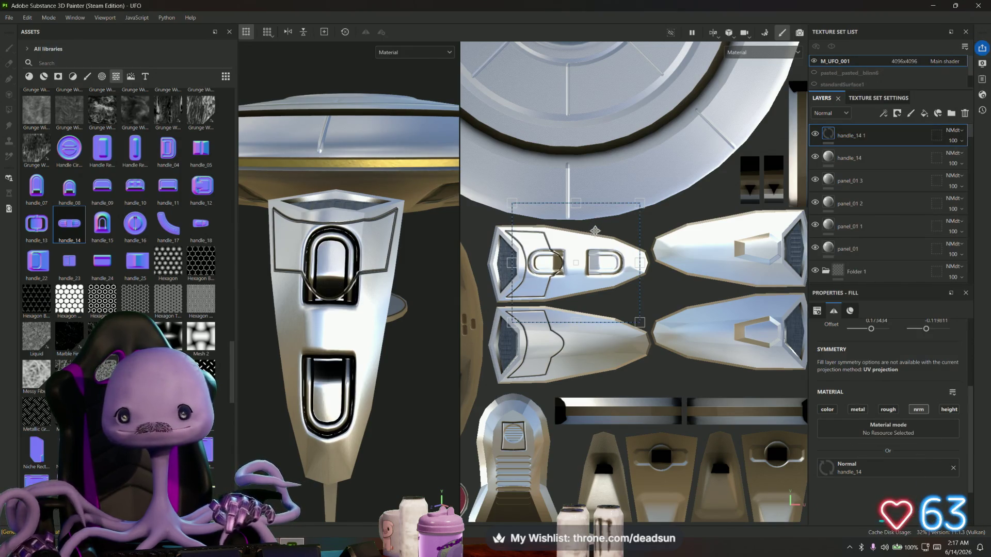
drag(597, 237, 599, 310)
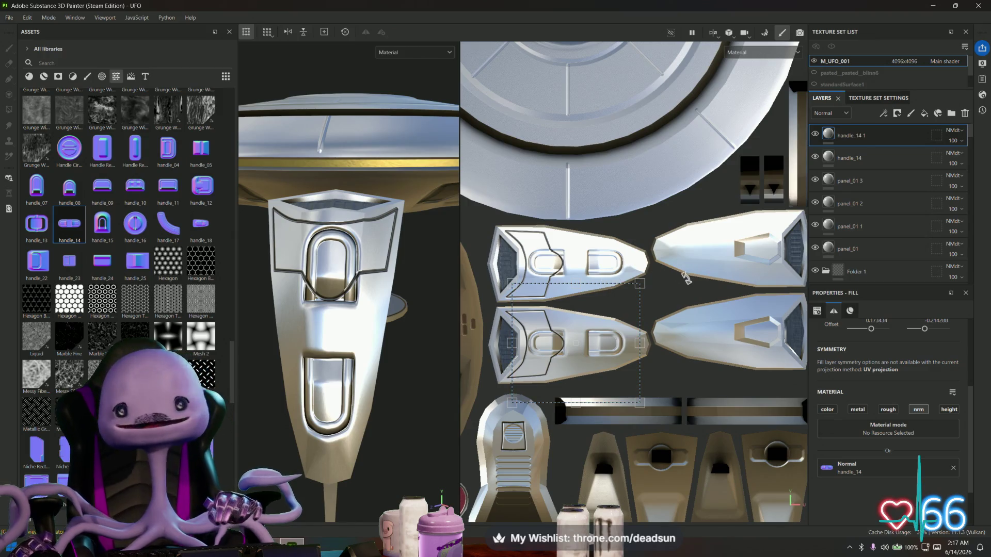
middle_drag(607, 282, 562, 275)
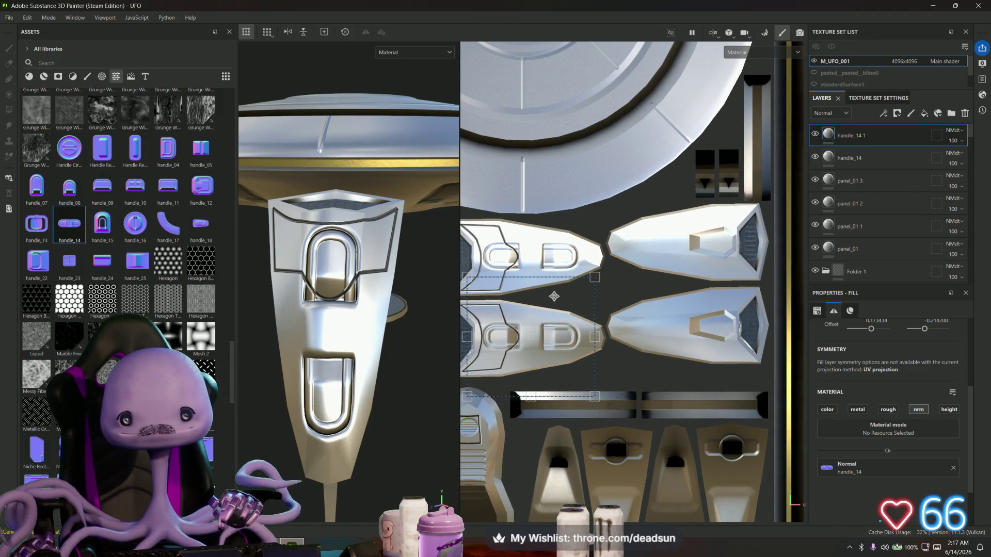
drag(554, 296, 553, 296)
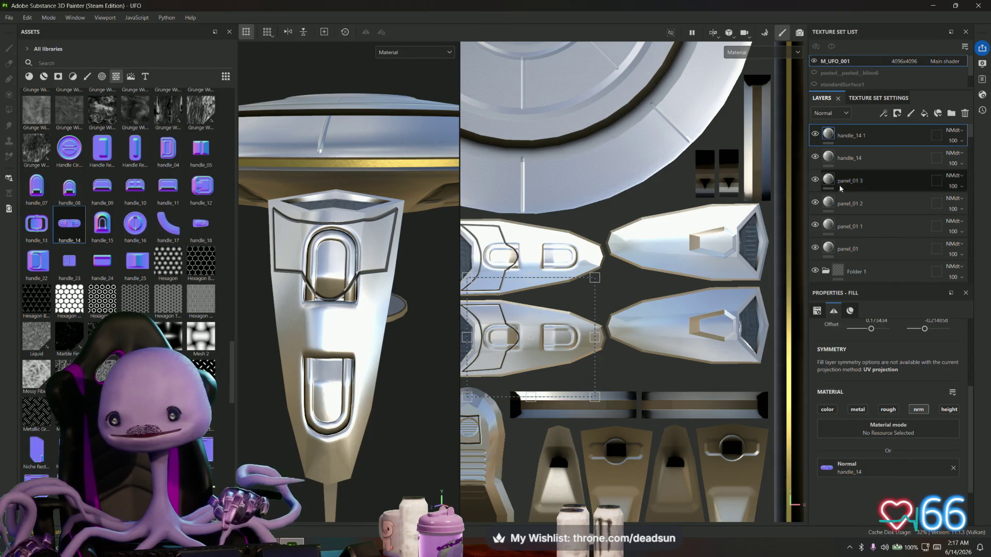
Step: Duplicate handle_14 1 and slide the new copy onto the right handle panel
right_click(854, 135)
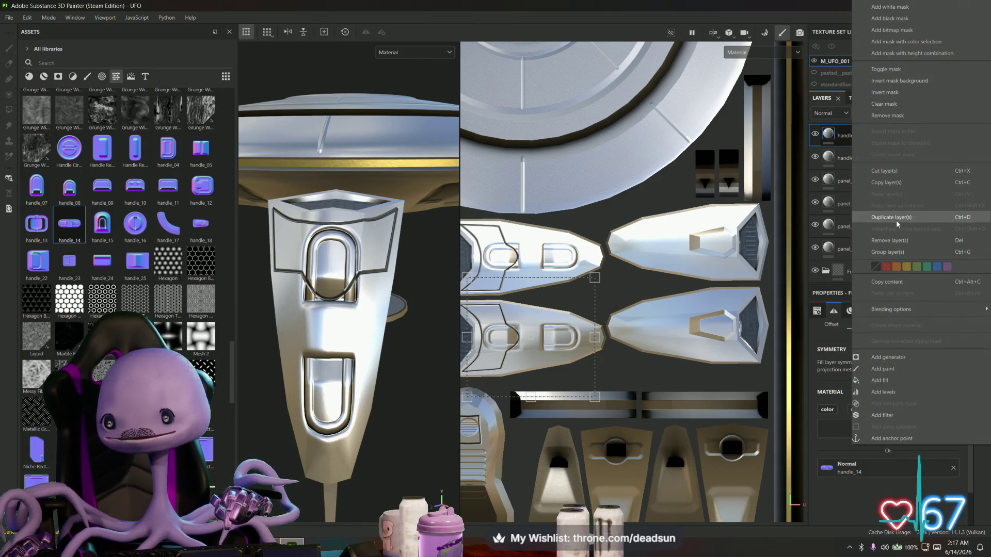
click(889, 217)
mouse_move(510, 308)
mouse_down()
mouse_move(643, 289)
mouse_move(667, 295)
mouse_up()
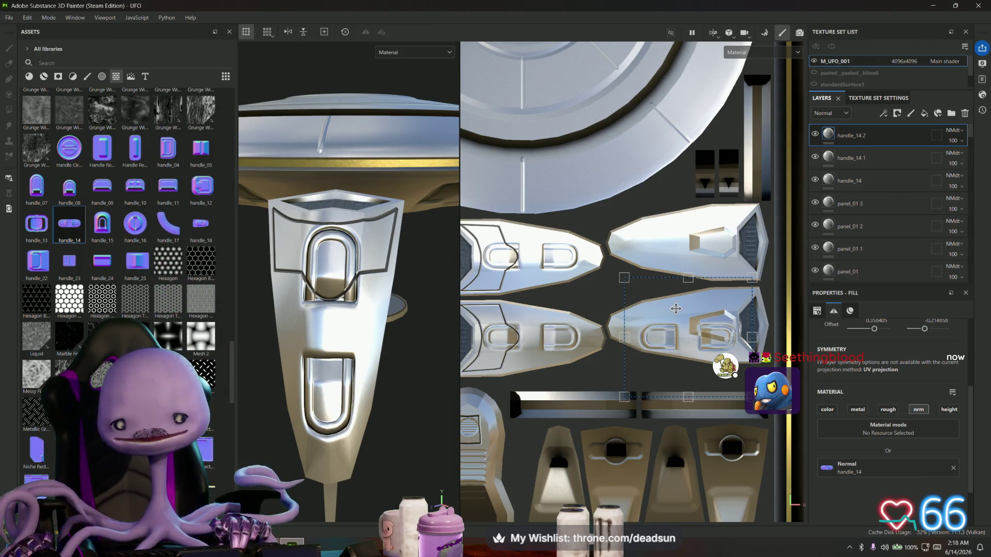
mouse_move(683, 310)
mouse_down()
mouse_move(683, 299)
mouse_move(670, 300)
mouse_up()
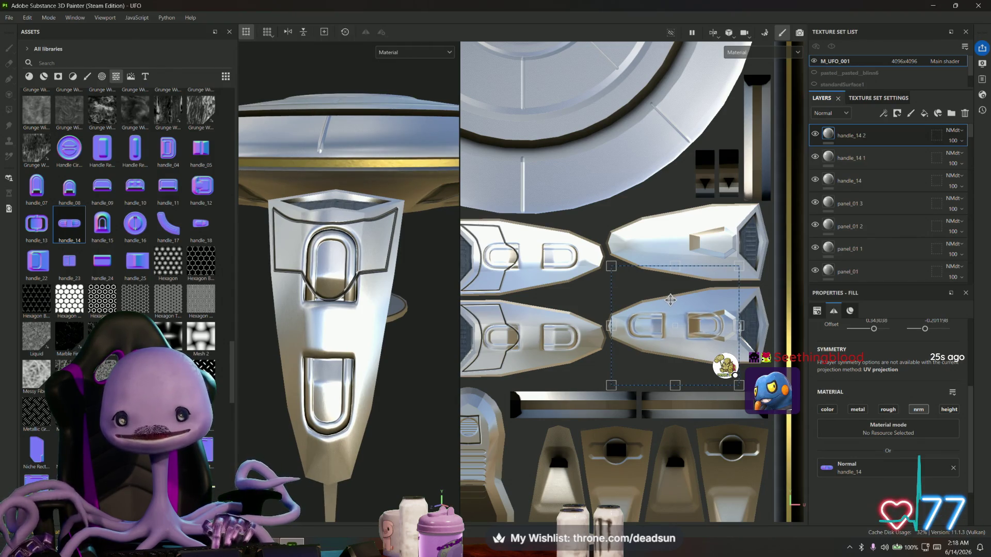
scroll(684, 307, up, 2)
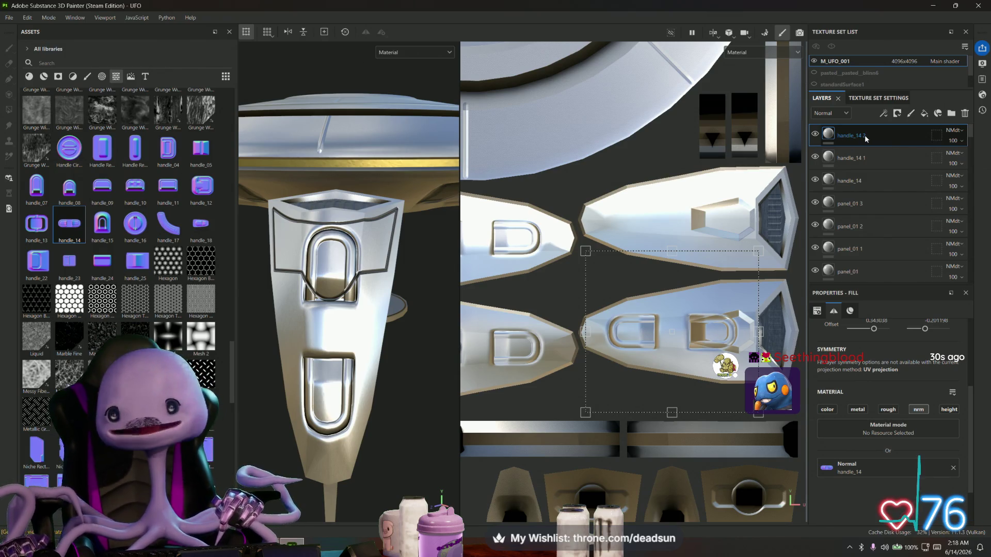
Step: Make a third copy, handle_14 3, and move it up onto the upper right panel
right_click(865, 134)
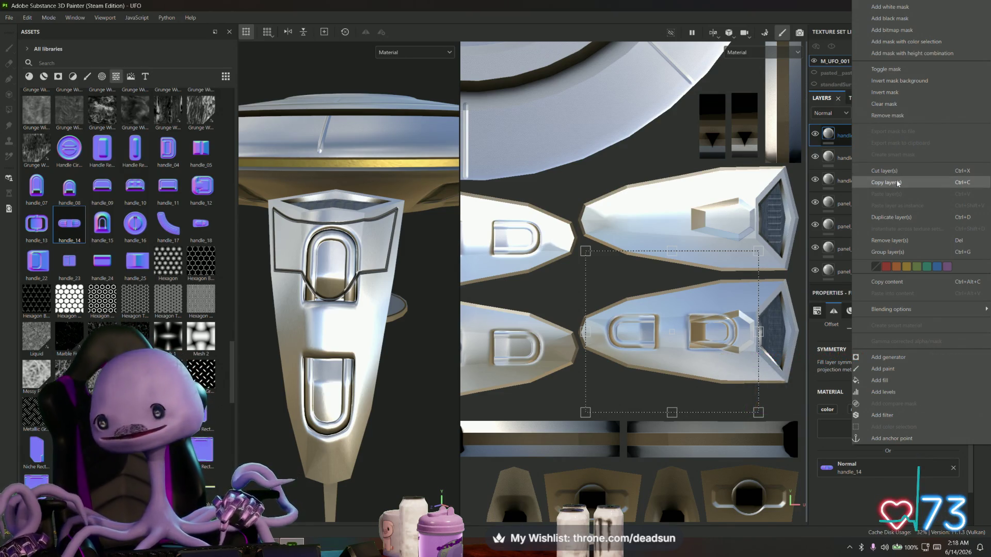
click(891, 217)
drag(706, 283, 691, 181)
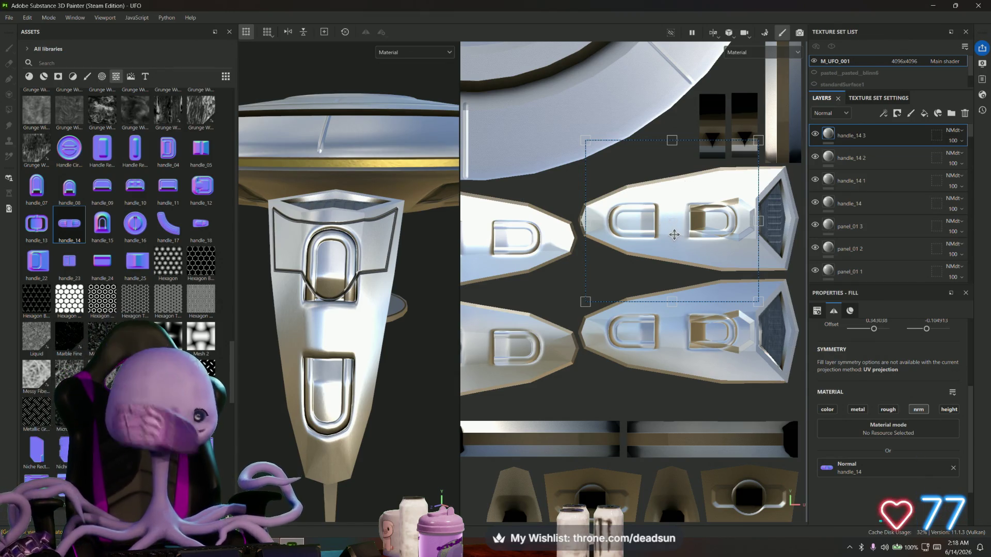
scroll(438, 312, down, 5)
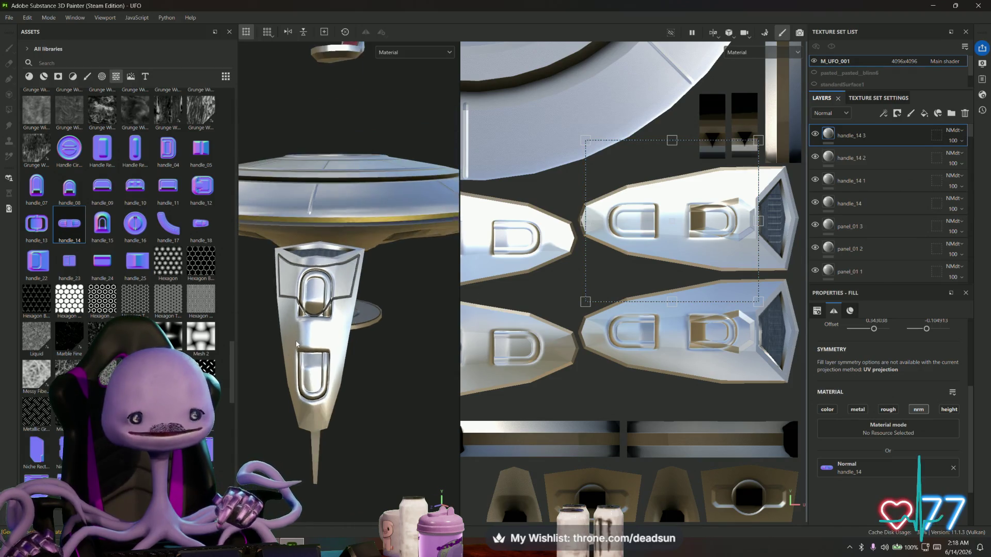
scroll(339, 330, up, 4)
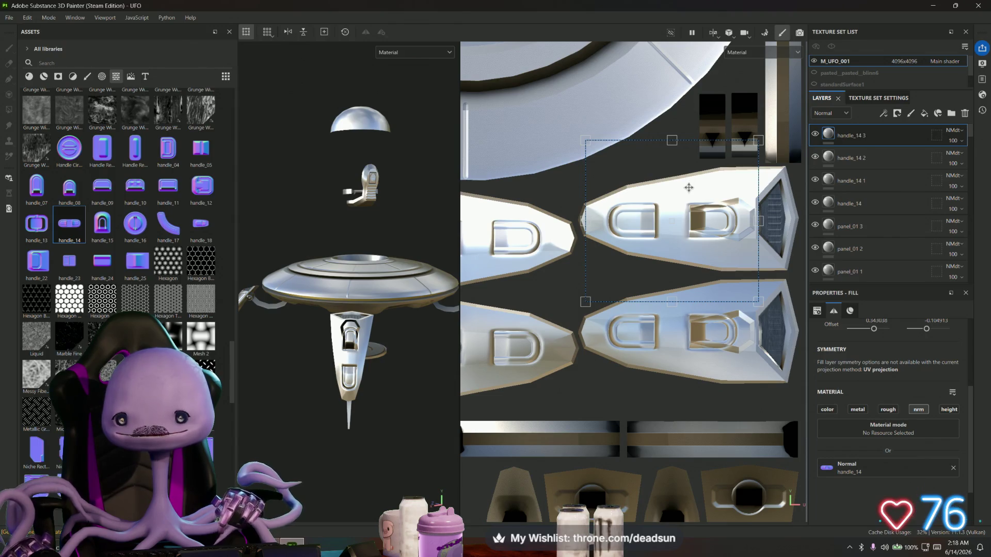
drag(689, 187, 689, 187)
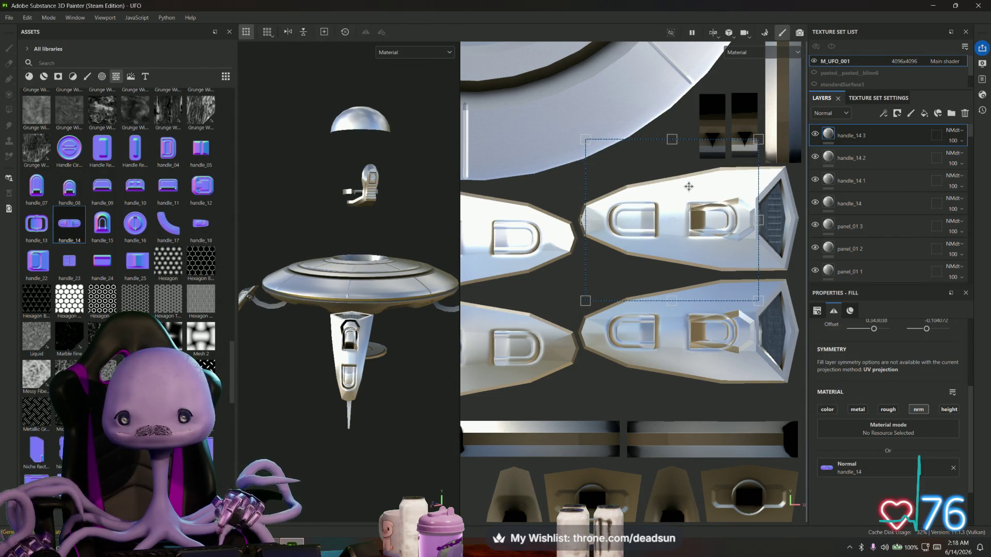
Step: Undo an accidental handle_14 2 move, then nudge the handle_14 3 decal into place
click(857, 160)
drag(655, 293, 672, 310)
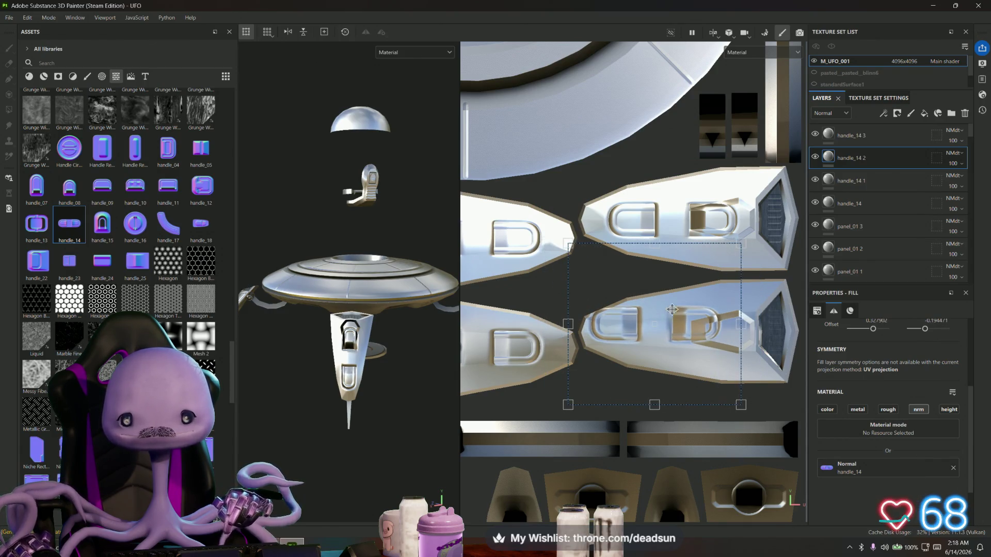
key(ctrl+z)
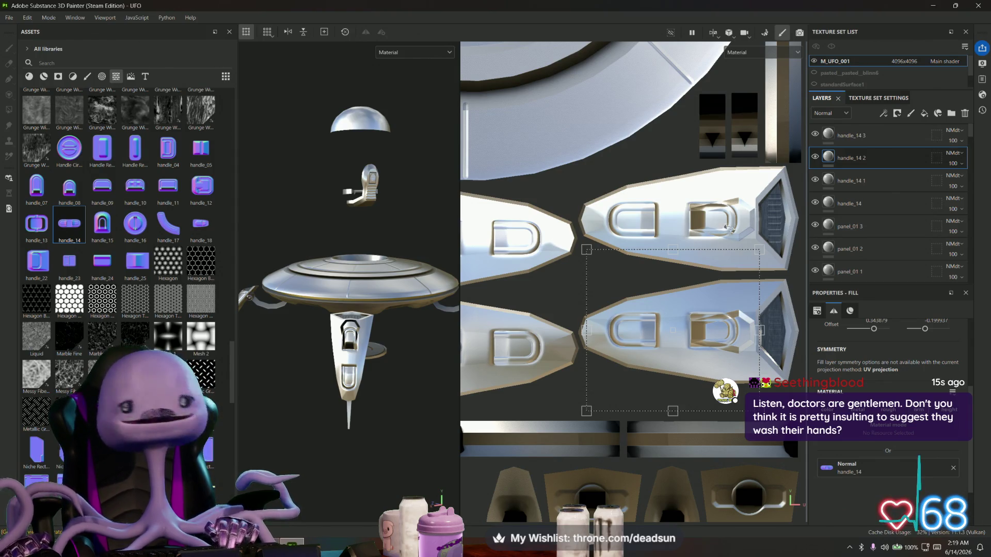
click(853, 176)
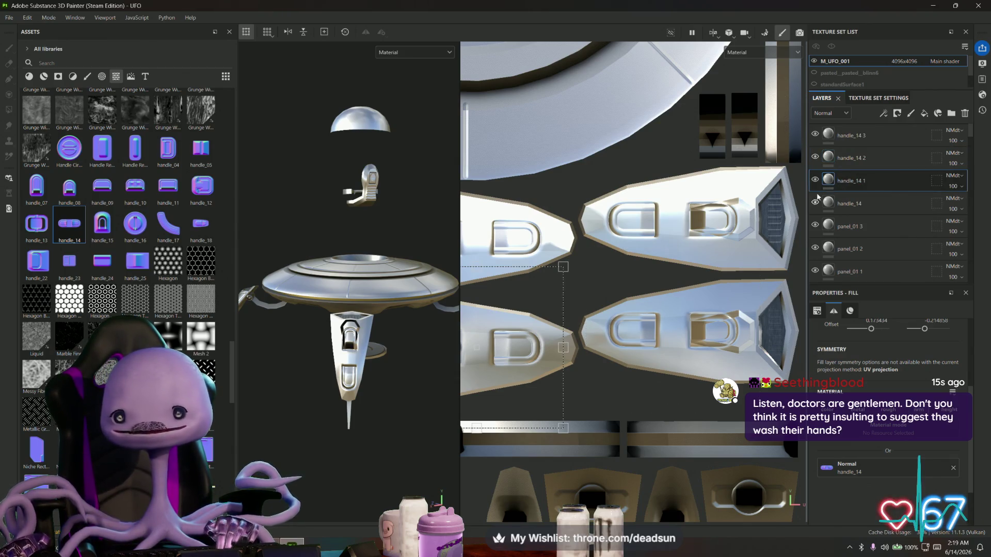
click(876, 134)
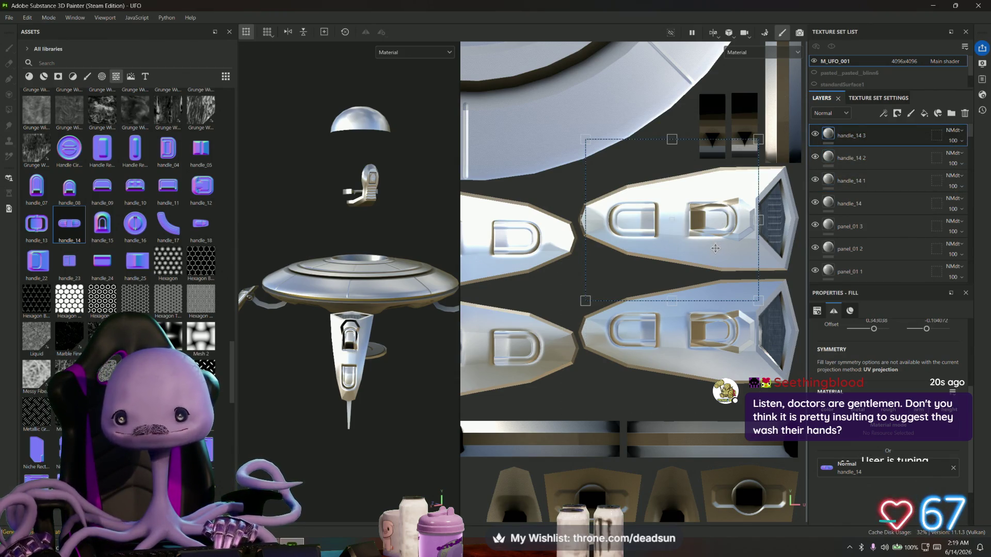
drag(720, 243, 717, 246)
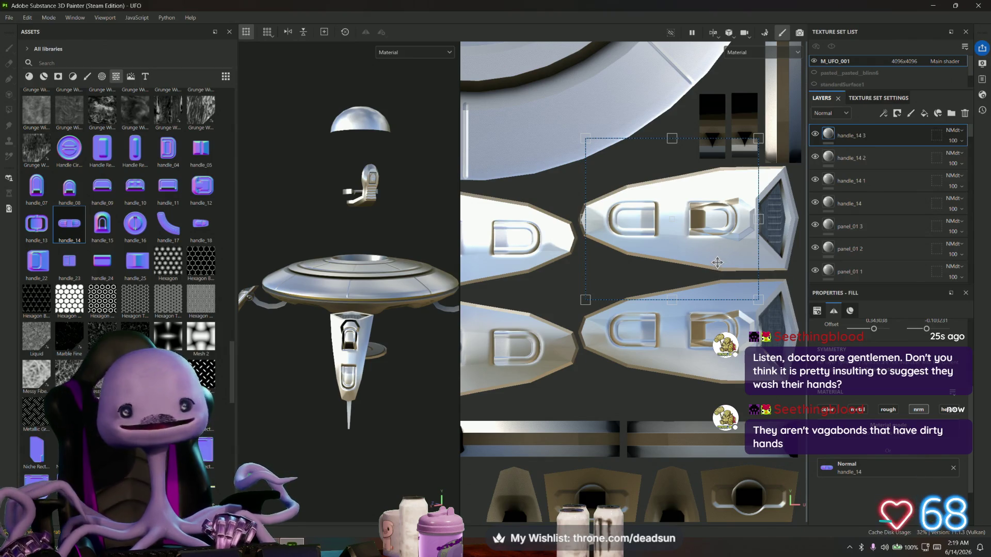
drag(703, 256, 705, 255)
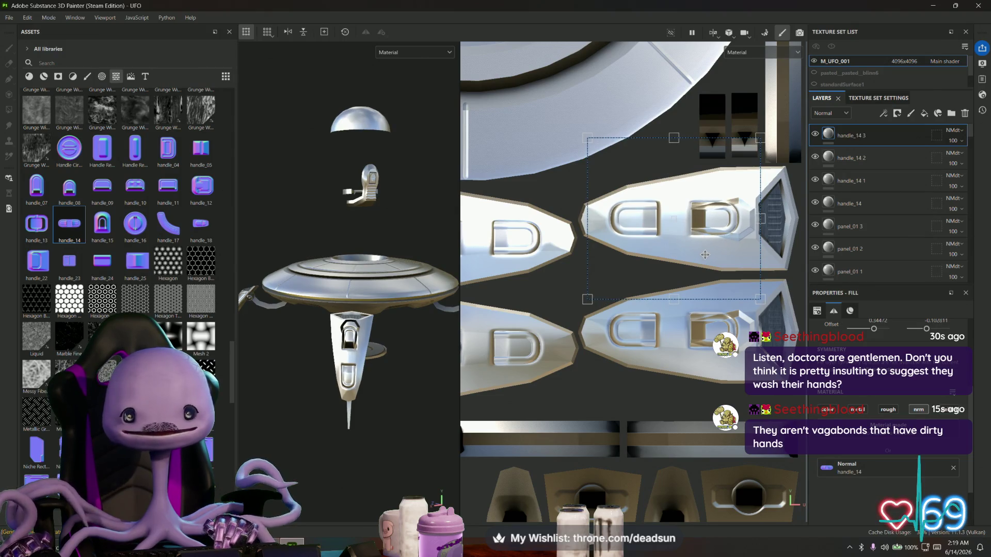
mouse_move(409, 362)
alt+mouse_down()
mouse_move(419, 368)
mouse_move(333, 336)
alt+mouse_up()
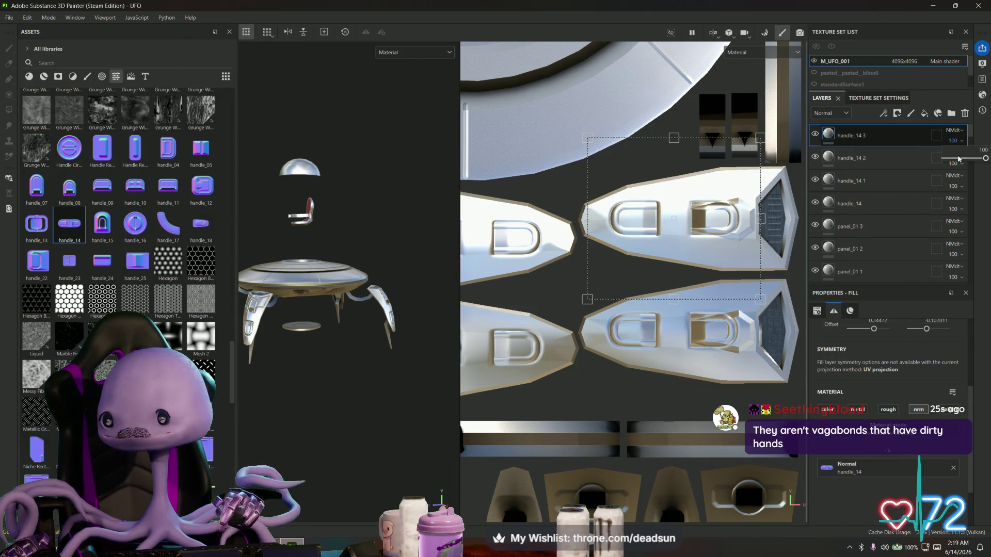
Step: Lower the opacity of handle_14 3, handle_14 2 and handle_14 1 to about 25
drag(984, 162, 954, 164)
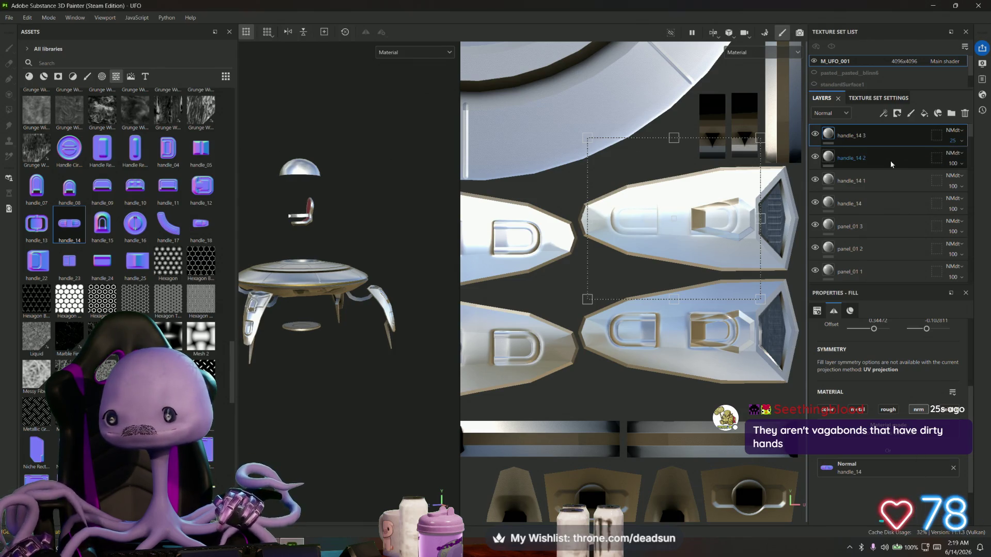
click(941, 161)
drag(985, 181, 956, 183)
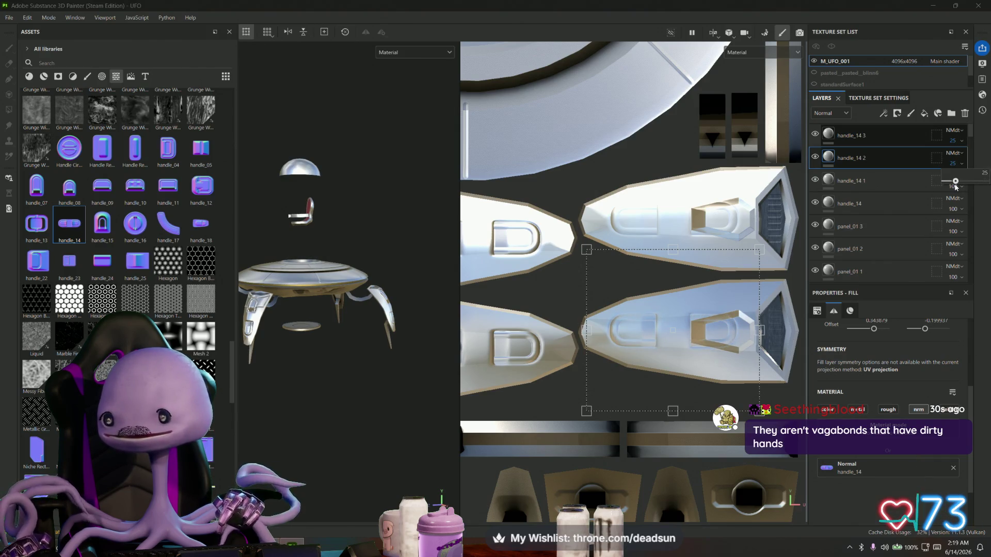
click(955, 187)
click(957, 187)
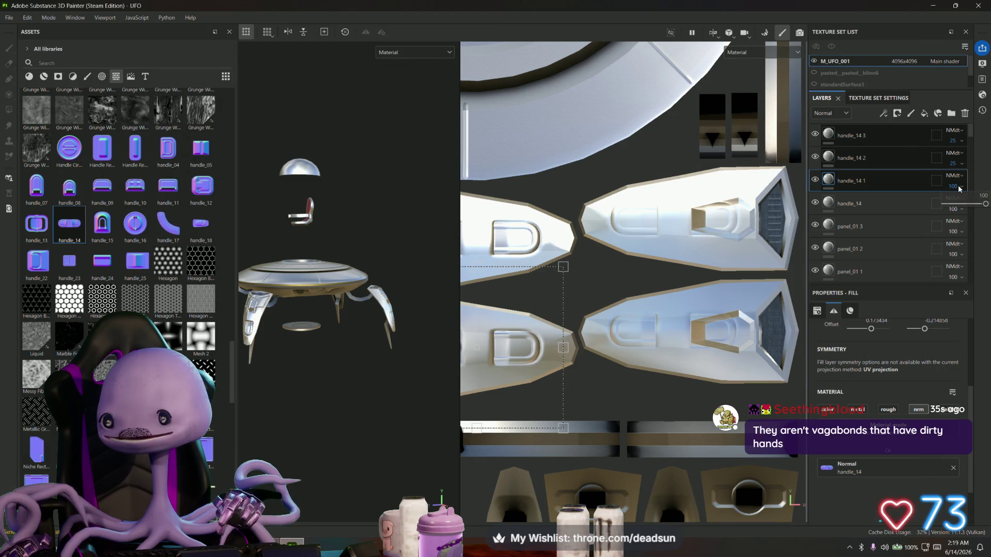
drag(986, 205, 954, 207)
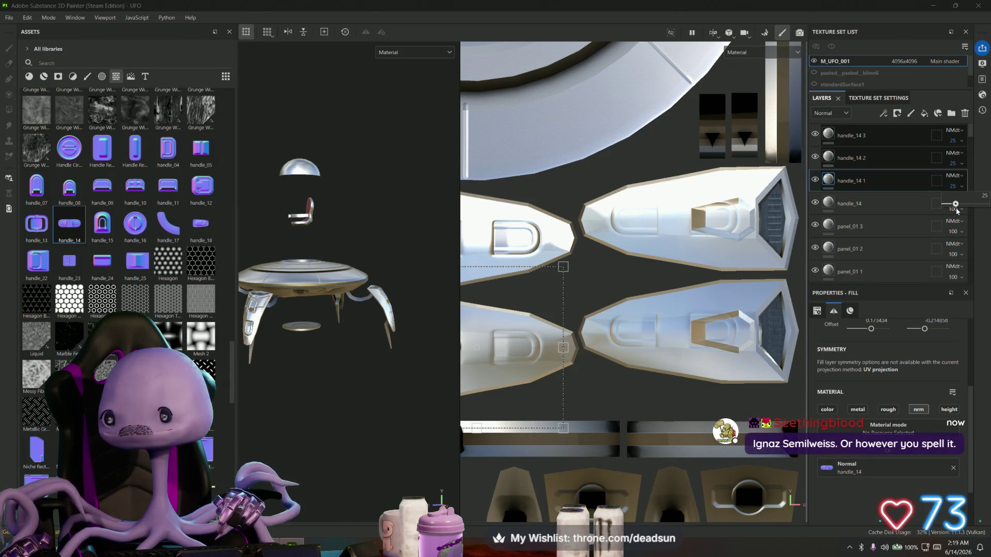
click(908, 209)
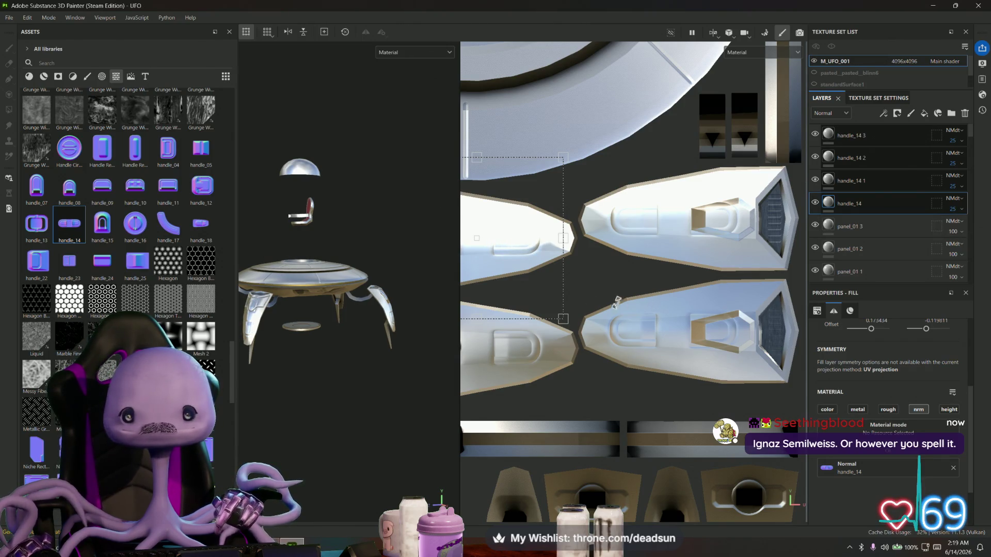
scroll(616, 302, down, 1)
scroll(282, 353, up, 5)
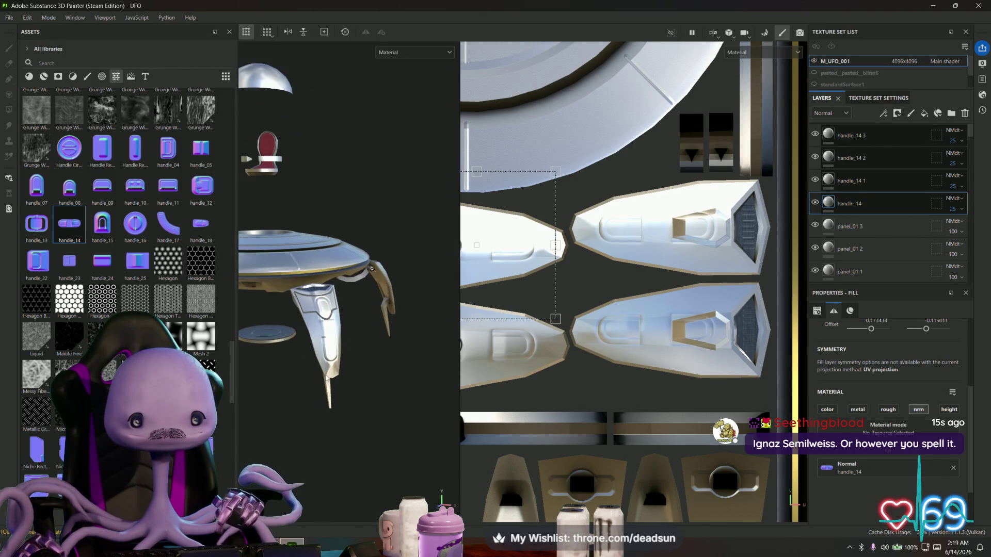
mouse_move(338, 382)
alt+mouse_down()
mouse_move(272, 377)
mouse_move(328, 355)
mouse_move(434, 356)
alt+mouse_up()
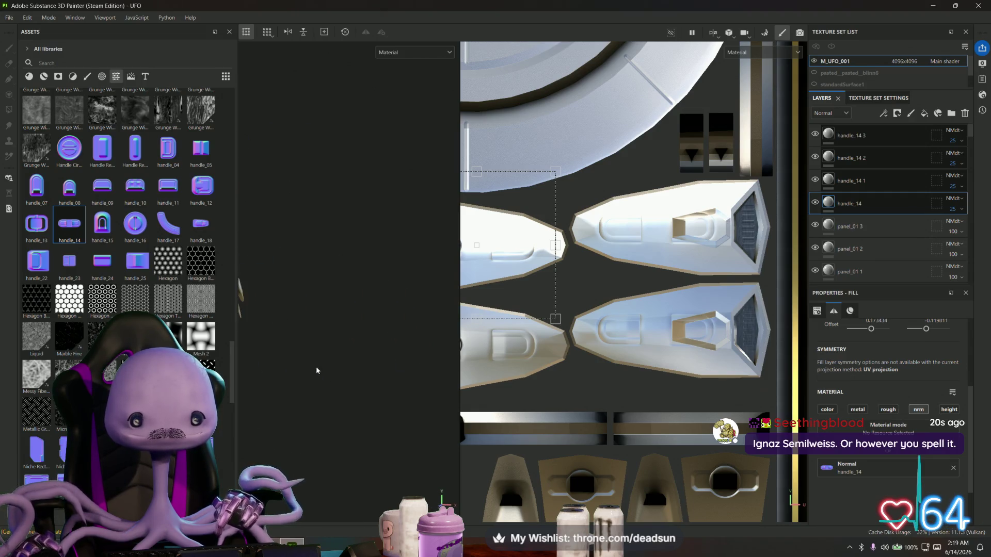
mouse_move(316, 370)
alt+mouse_down()
mouse_move(375, 376)
mouse_move(360, 404)
mouse_move(464, 380)
mouse_move(338, 394)
mouse_move(382, 361)
mouse_move(341, 361)
mouse_move(435, 354)
mouse_move(391, 365)
alt+mouse_up()
scroll(539, 435, down, 3)
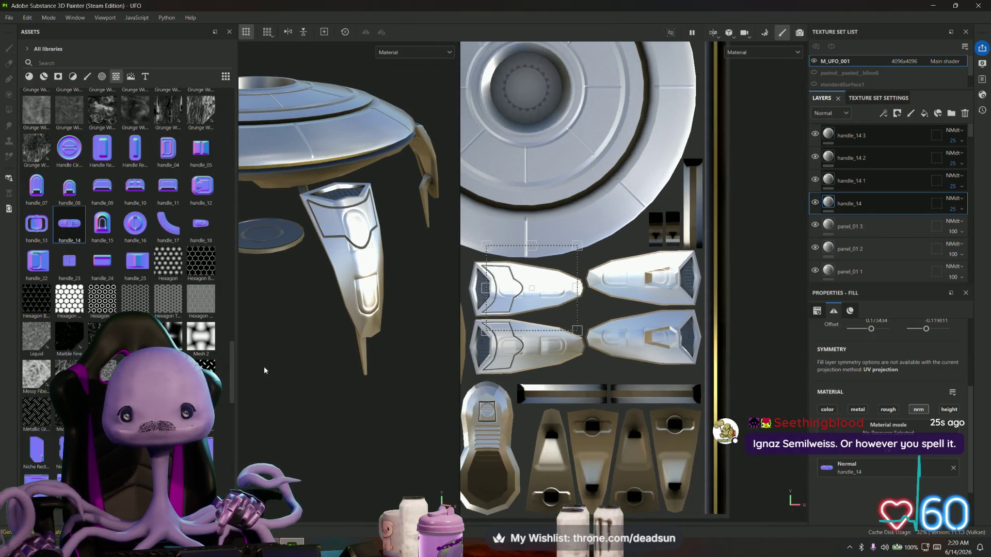
scroll(264, 371, down, 3)
mouse_move(264, 370)
alt+mouse_down()
mouse_move(366, 376)
mouse_move(375, 367)
alt+mouse_up()
scroll(309, 379, up, 1)
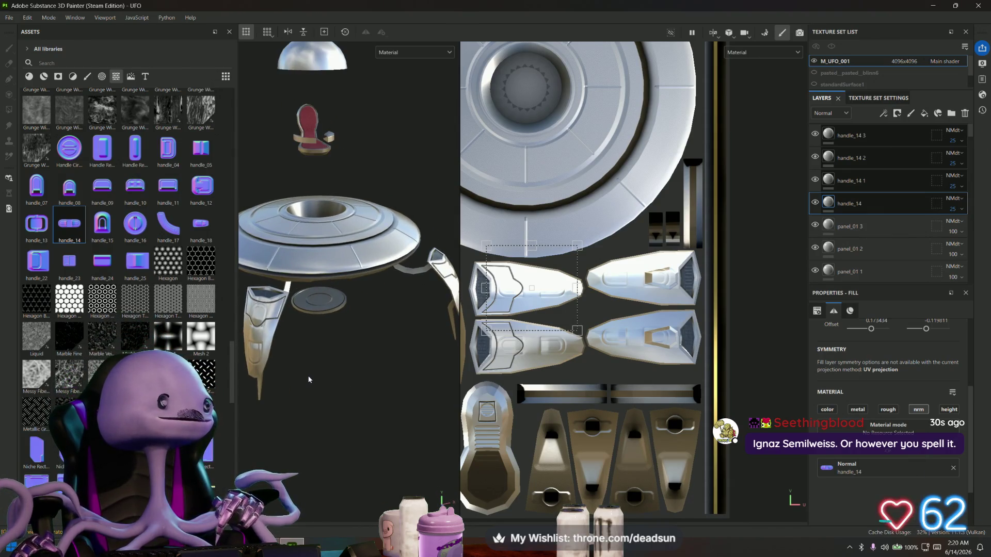
mouse_move(285, 387)
alt+mouse_down()
mouse_move(319, 391)
mouse_move(379, 354)
mouse_move(403, 361)
alt+mouse_up()
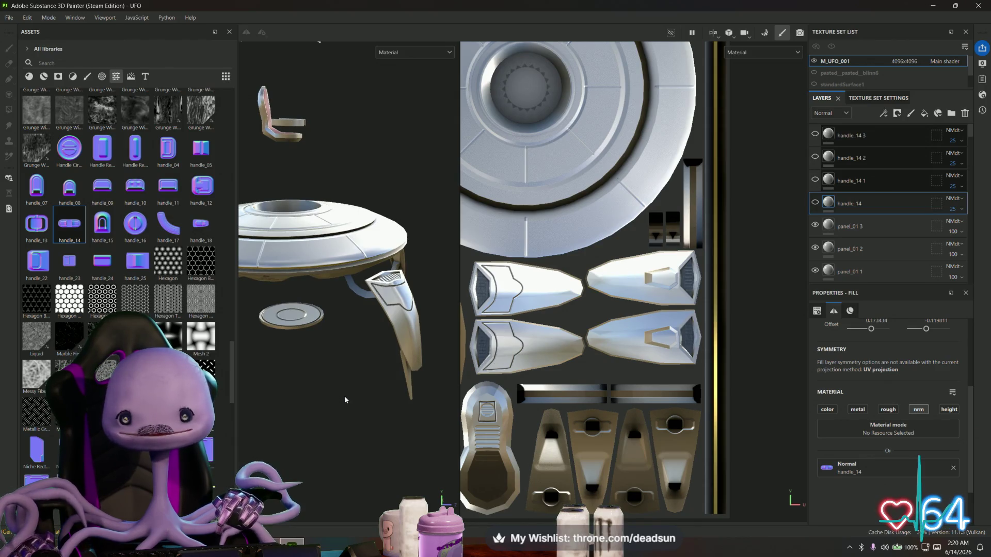
mouse_move(349, 397)
alt+mouse_down()
mouse_move(355, 386)
mouse_move(331, 393)
mouse_move(336, 332)
mouse_move(404, 356)
mouse_move(386, 394)
mouse_move(379, 345)
mouse_move(344, 309)
mouse_move(340, 440)
mouse_move(358, 410)
alt+mouse_up()
scroll(390, 356, up, 3)
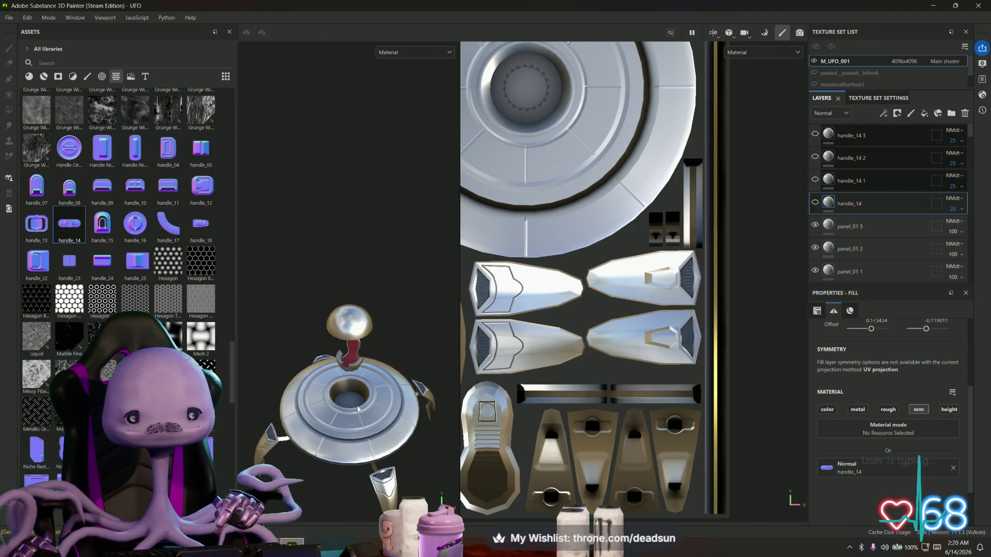
scroll(358, 409, up, 5)
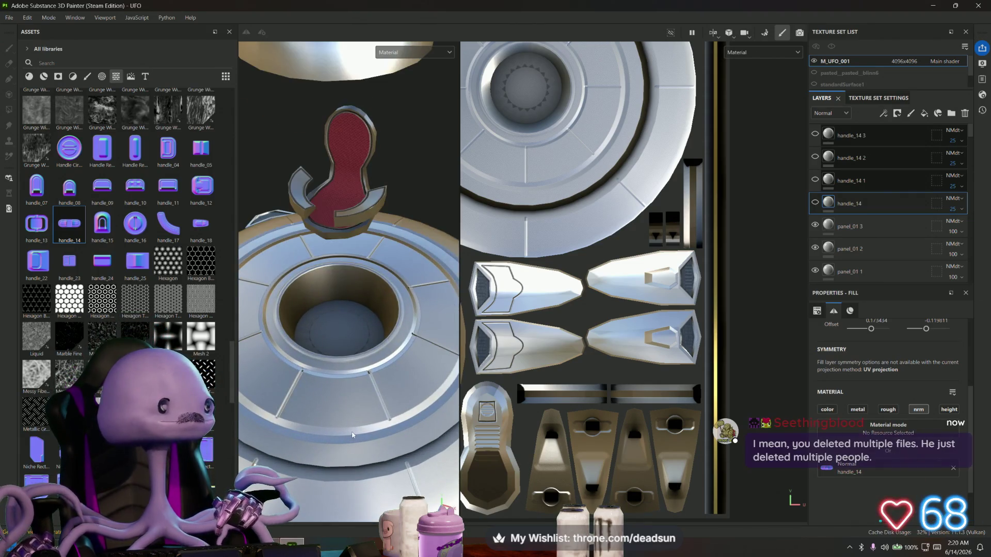
scroll(334, 422, up, 1)
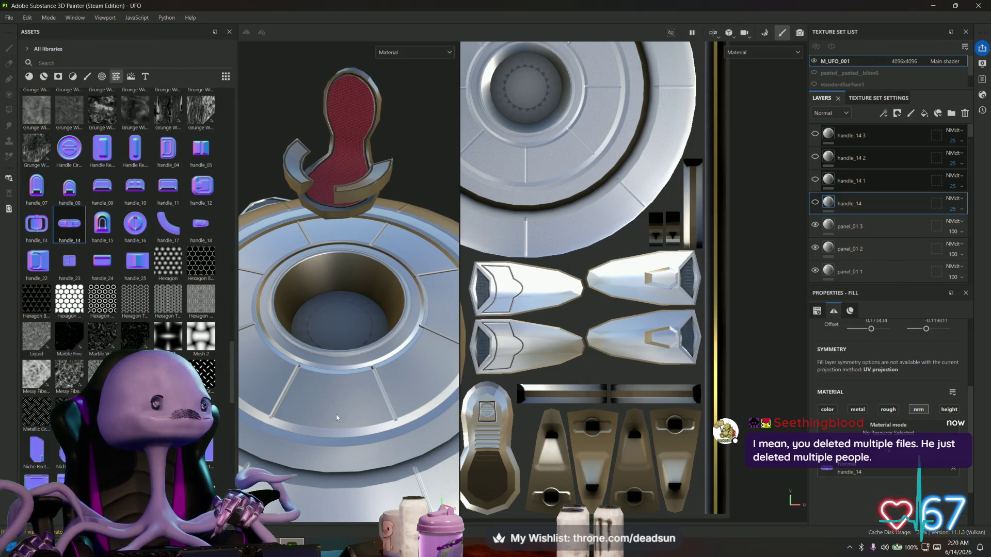
scroll(156, 344, down, 3)
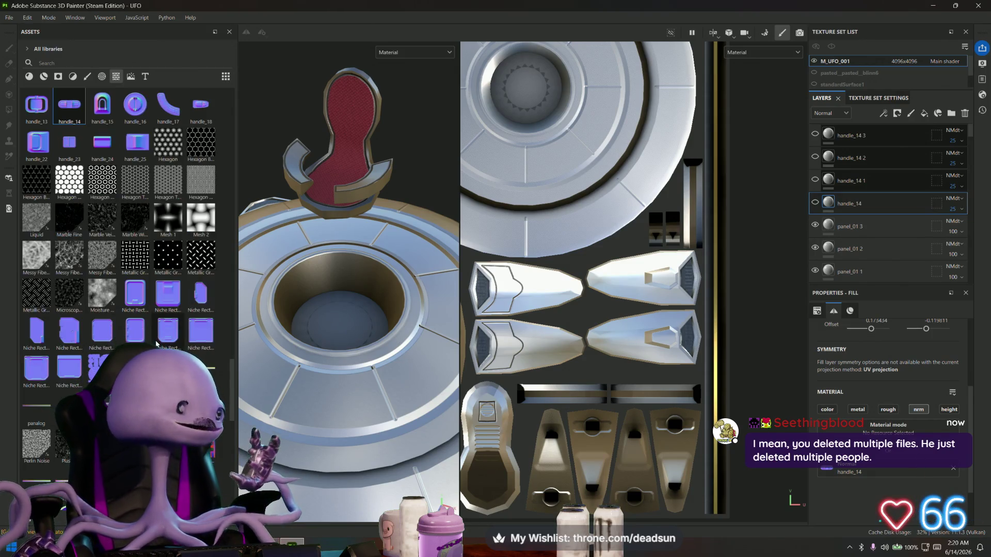
Step: Add Vent Circle Dot Large to the central hole's floor and shrink its projection to fit the recess
scroll(156, 343, down, 9)
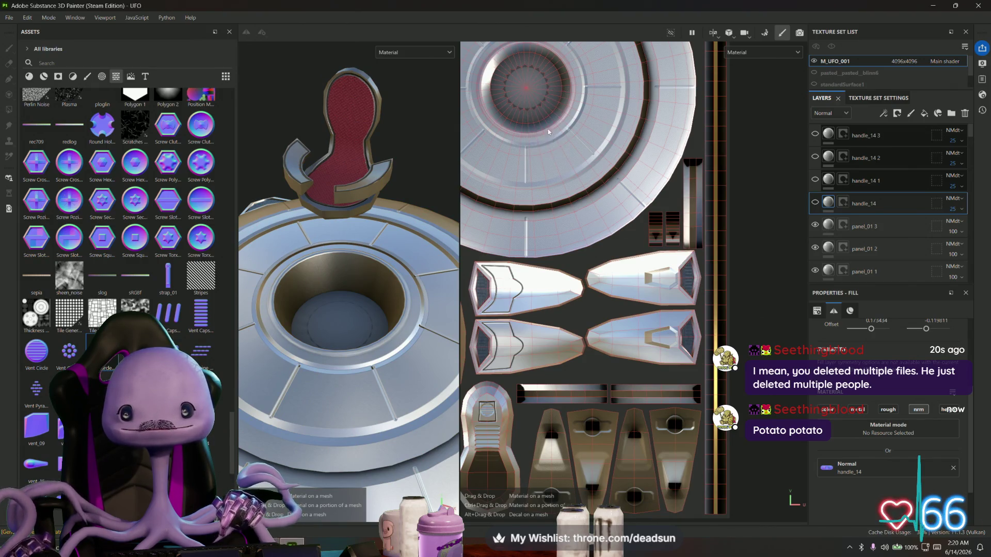
drag(549, 131, 549, 133)
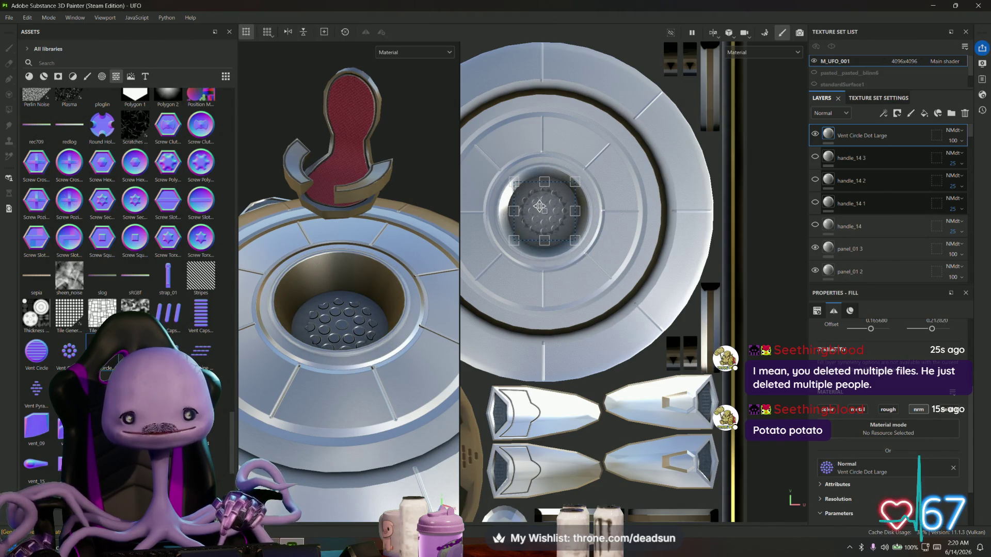
scroll(539, 206, up, 5)
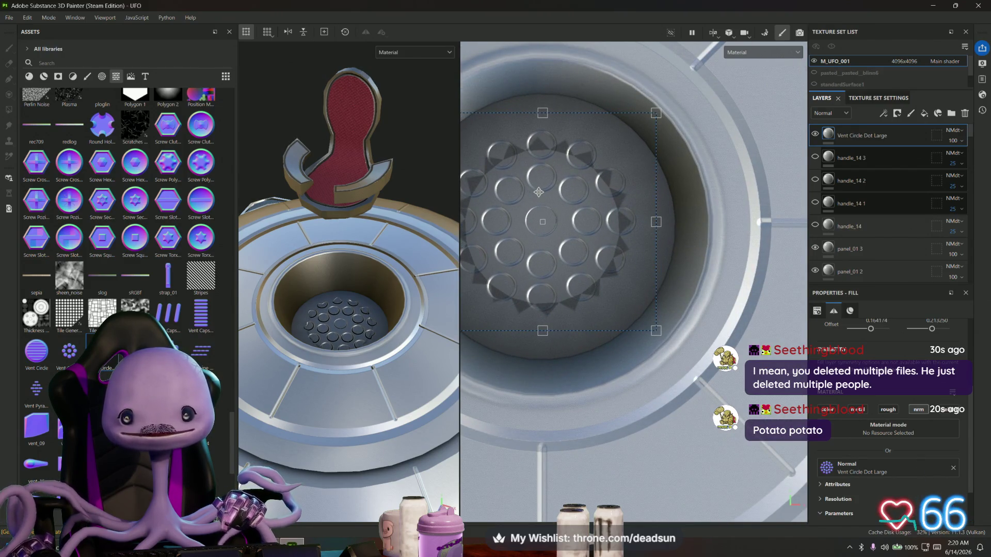
scroll(536, 197, down, 5)
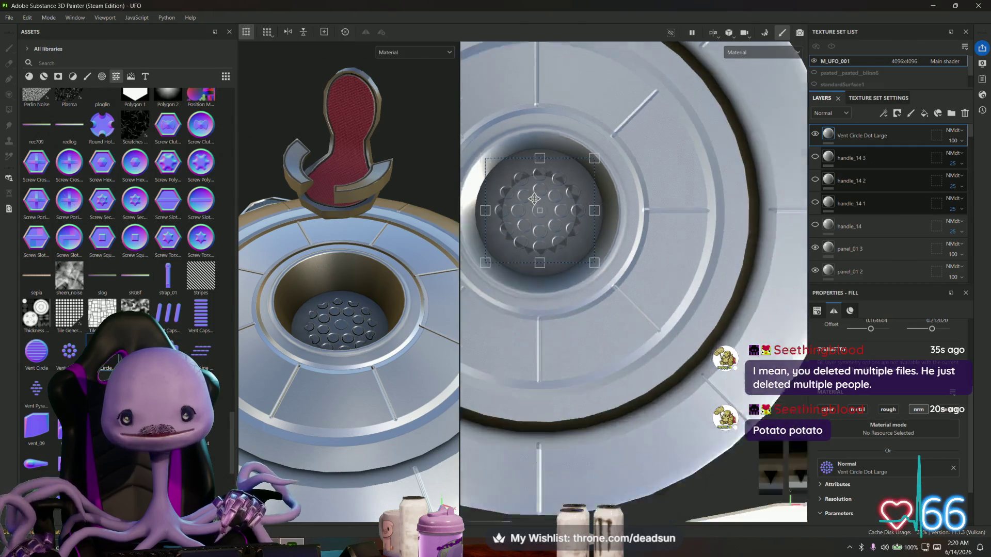
drag(510, 182, 522, 194)
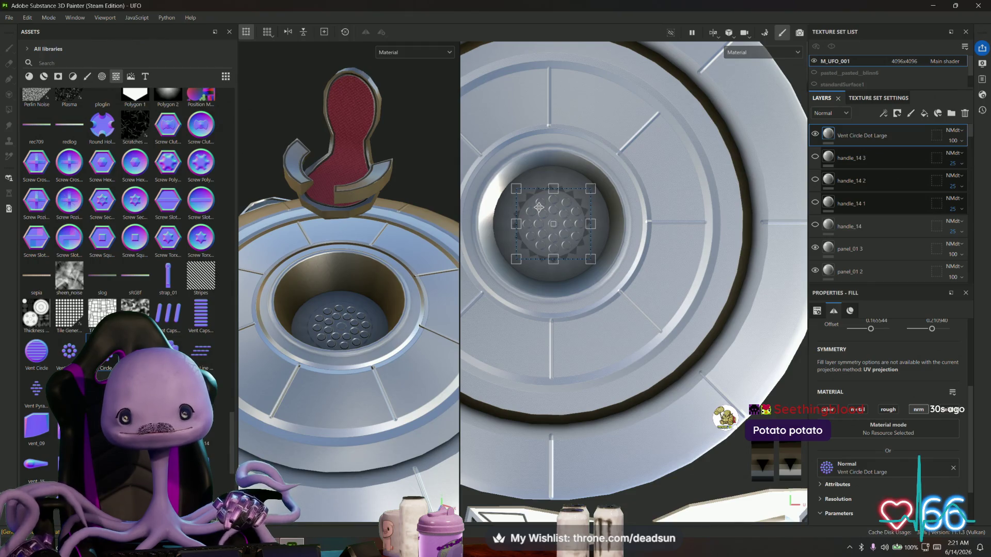
scroll(595, 250, up, 5)
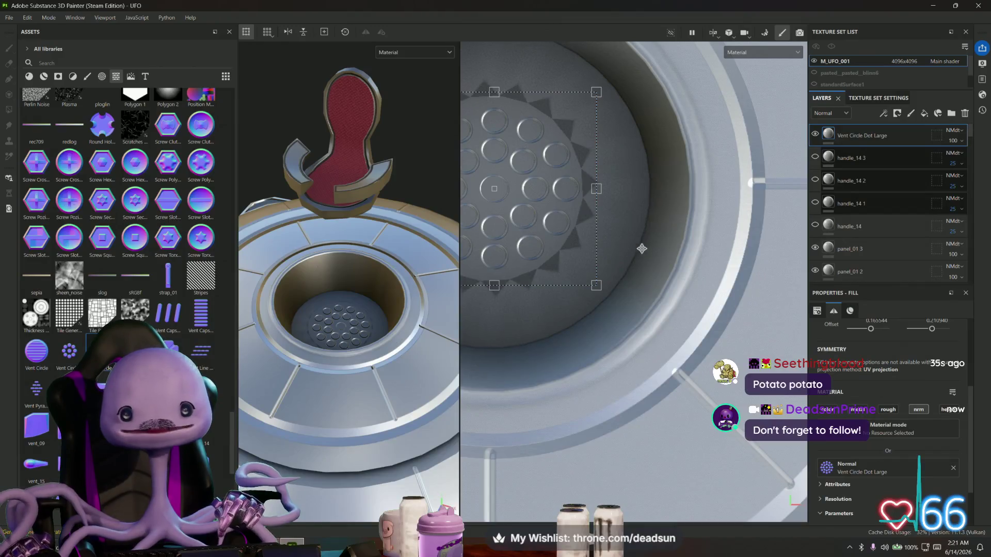
middle_drag(641, 248, 681, 253)
scroll(570, 306, down, 3)
Step: Orbit the UFO to inspect the vent holes around the red seat from below and above
alt+drag(371, 300, 394, 314)
scroll(394, 313, down, 3)
scroll(634, 253, down, 5)
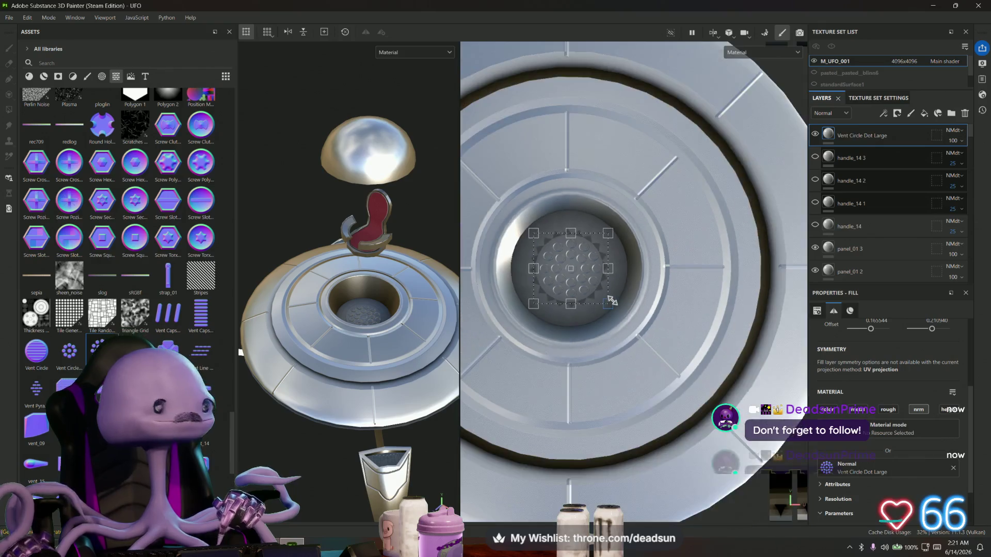
mouse_move(361, 269)
alt+mouse_down()
mouse_move(436, 294)
mouse_move(388, 277)
mouse_move(374, 314)
alt+mouse_up()
scroll(300, 349, up, 3)
mouse_move(300, 348)
alt+mouse_down()
mouse_move(380, 347)
mouse_move(372, 365)
mouse_move(399, 359)
mouse_move(395, 337)
alt+mouse_up()
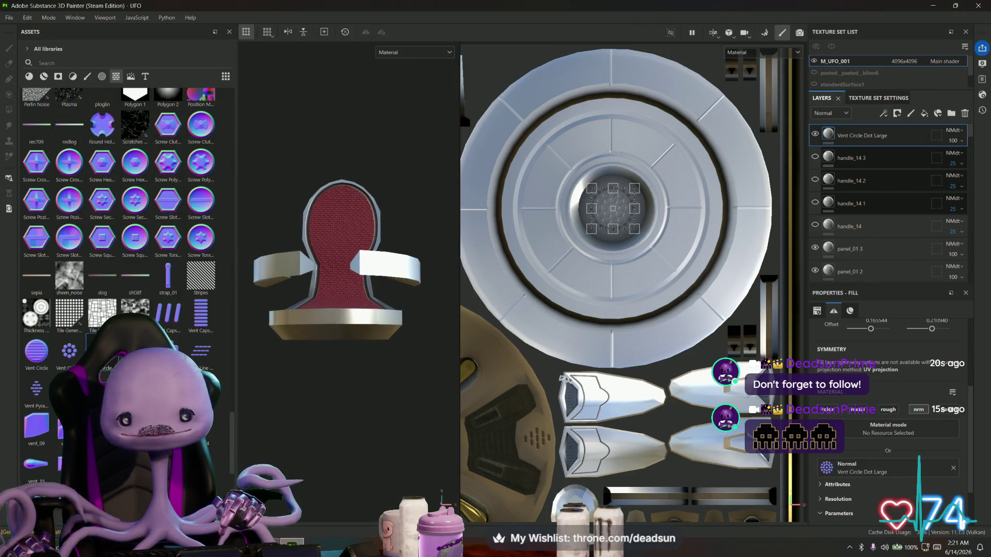
Step: Pan and zoom the UV layout onto the vent islands and orbit close to the red seat
mouse_move(564, 378)
middle_down()
mouse_move(679, 326)
mouse_move(645, 330)
middle_up()
alt+right_drag(645, 331, 599, 350)
mouse_move(599, 351)
middle_down()
mouse_move(564, 355)
mouse_move(511, 497)
middle_up()
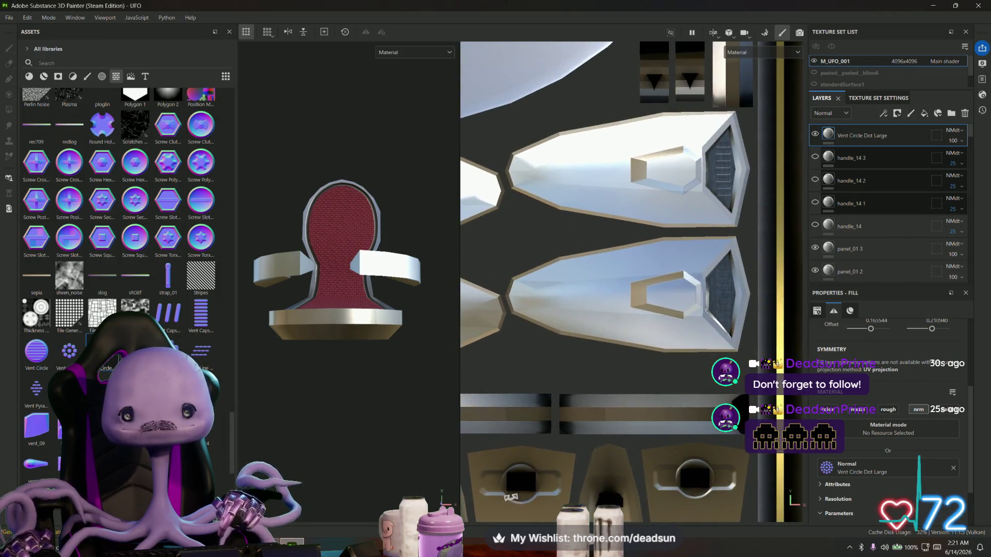
scroll(511, 497, down, 5)
mouse_move(356, 268)
alt+mouse_down()
mouse_move(336, 279)
mouse_move(416, 428)
mouse_move(374, 448)
alt+mouse_up()
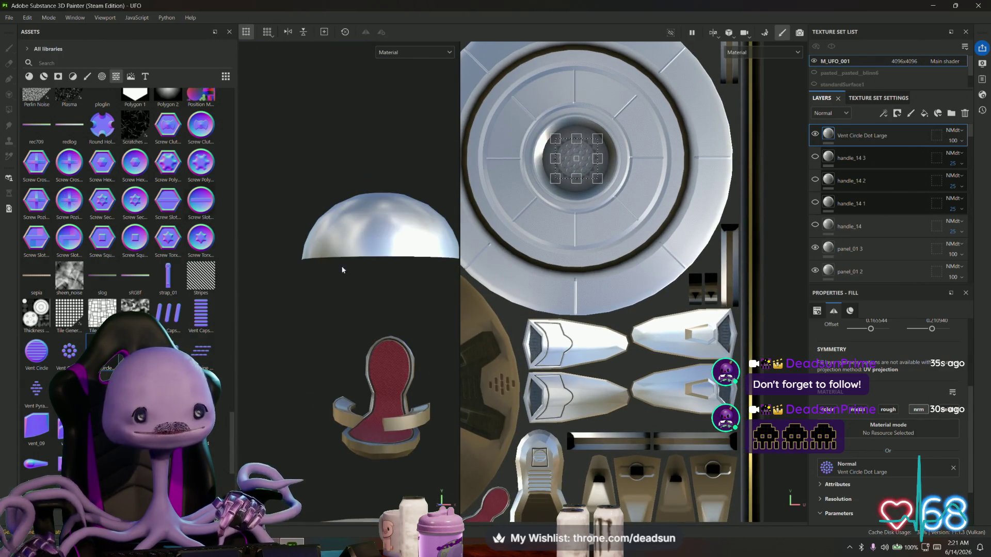
alt+drag(342, 270, 258, 219)
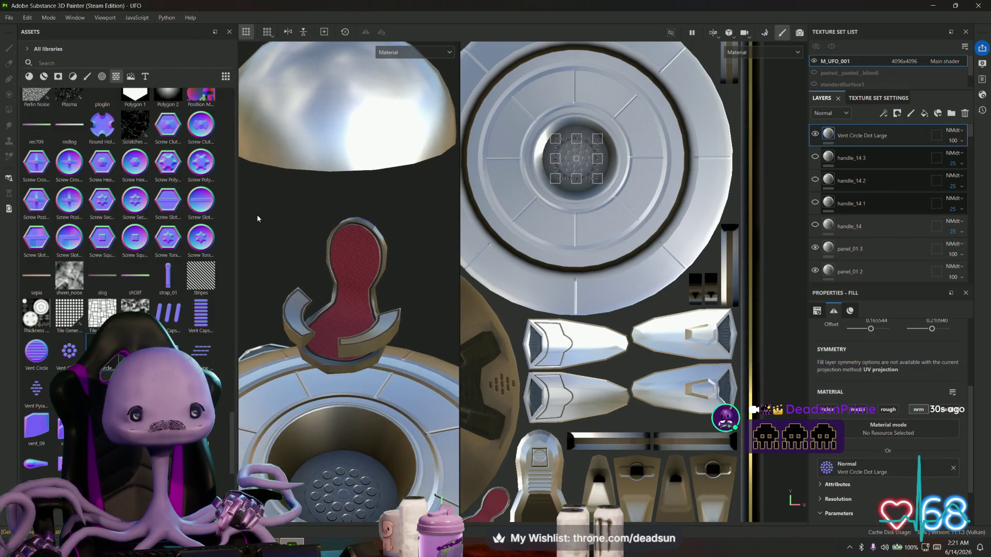
Step: Save the UFO project with File > Save
click(8, 18)
click(14, 97)
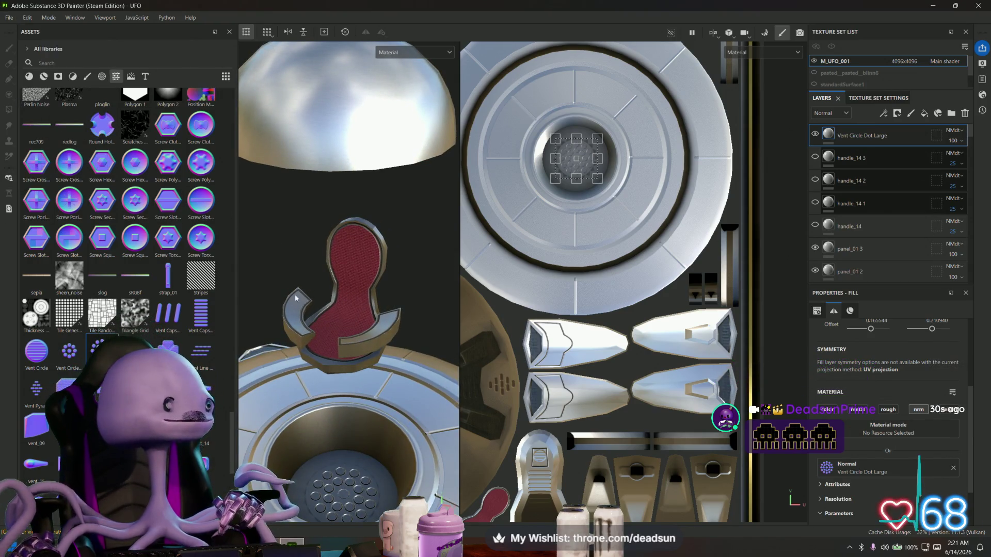
scroll(296, 298, down, 10)
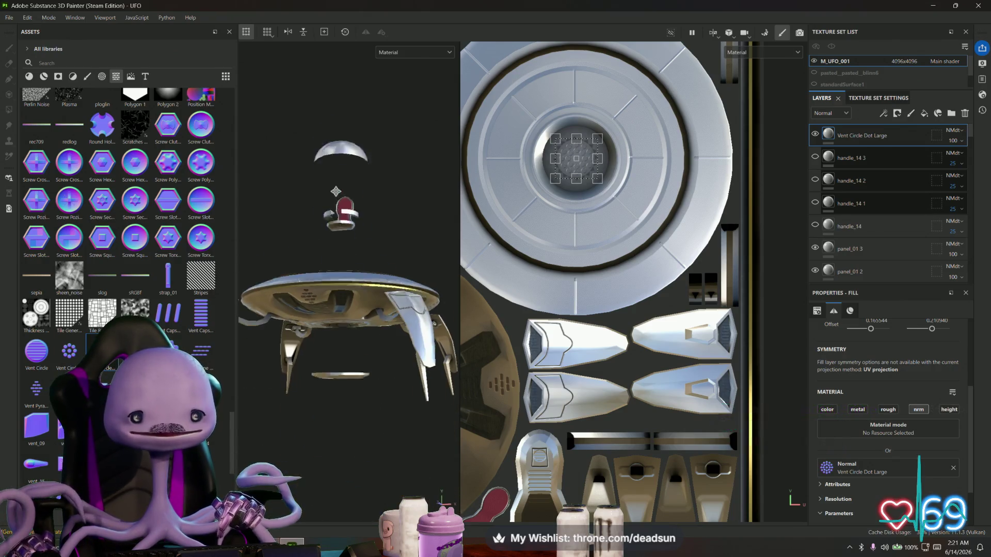
Step: Widen the 3D viewport and orbit from the UFO's underside round to a tilted top-down view
drag(458, 263, 697, 263)
mouse_move(568, 259)
alt+mouse_down()
mouse_move(505, 267)
mouse_move(512, 289)
mouse_move(486, 292)
mouse_move(491, 309)
mouse_move(476, 294)
mouse_move(454, 310)
mouse_move(476, 336)
mouse_move(478, 320)
alt+mouse_up()
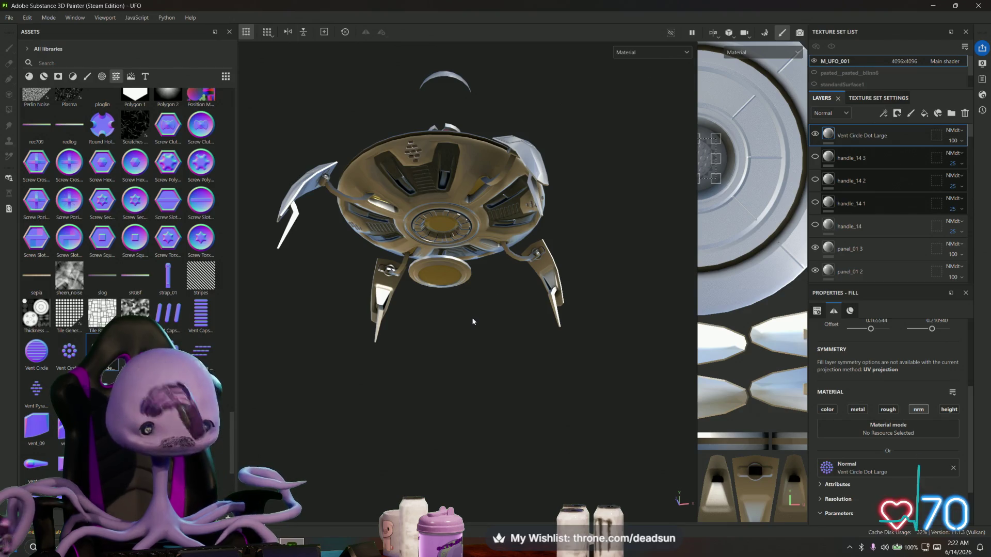
mouse_move(425, 349)
alt+mouse_down()
mouse_move(416, 361)
mouse_move(430, 391)
mouse_move(444, 270)
mouse_move(457, 348)
mouse_move(451, 438)
mouse_move(449, 397)
mouse_move(449, 423)
mouse_move(448, 402)
mouse_move(452, 412)
alt+mouse_up()
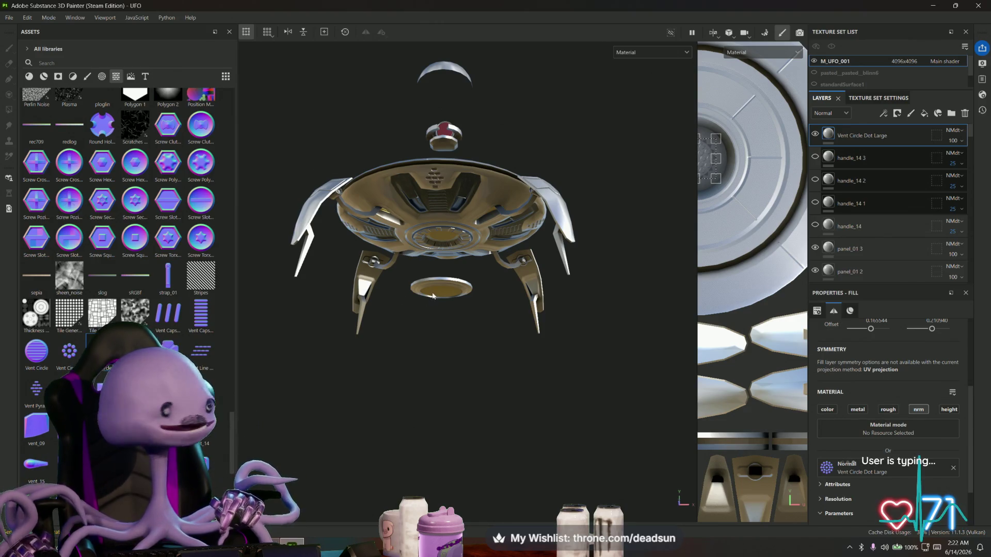
alt+drag(449, 317, 445, 339)
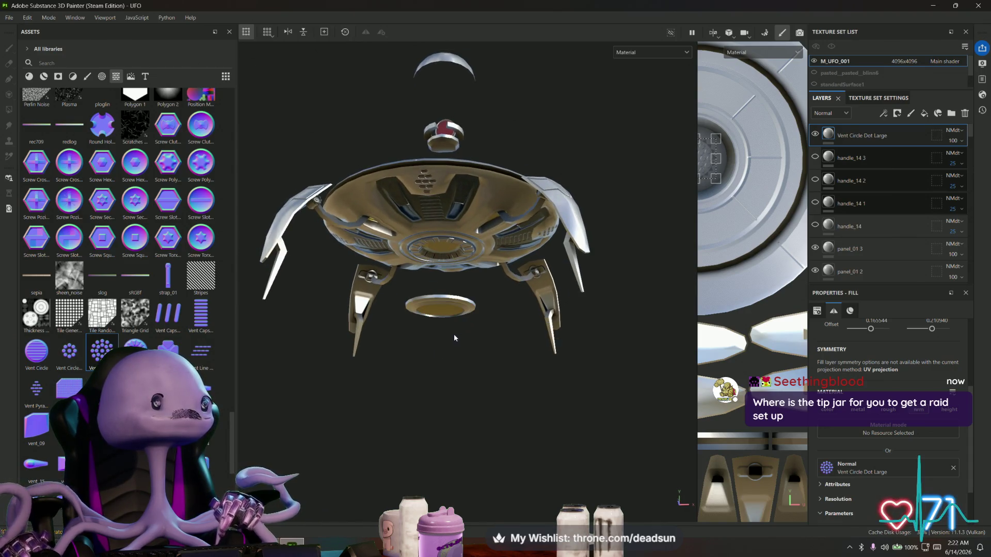
scroll(451, 332, up, 2)
alt+drag(430, 301, 432, 349)
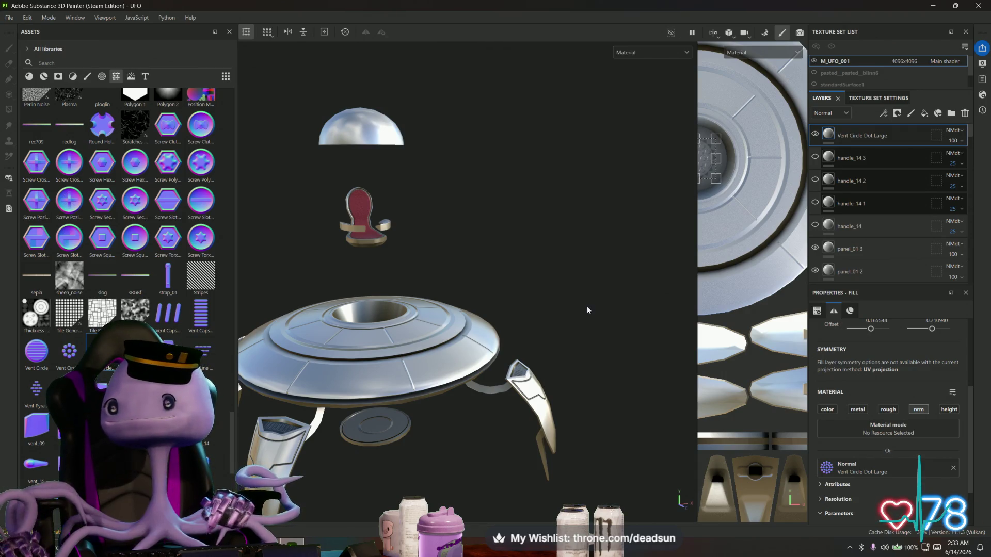
Step: Orbit the model to view the UFO's underside
mouse_move(577, 261)
alt+mouse_down()
mouse_move(464, 199)
mouse_move(495, 95)
mouse_move(535, 259)
mouse_move(525, 305)
mouse_move(522, 247)
mouse_move(515, 321)
mouse_move(535, 190)
mouse_move(487, 177)
mouse_move(526, 254)
mouse_move(518, 438)
mouse_move(513, 315)
mouse_move(550, 317)
mouse_move(571, 412)
mouse_move(586, 426)
mouse_move(640, 434)
mouse_move(537, 367)
mouse_move(582, 367)
mouse_move(606, 381)
mouse_move(547, 434)
alt+mouse_up()
Step: Orbit back to a side view of the whole UFO
scroll(547, 434, up, 10)
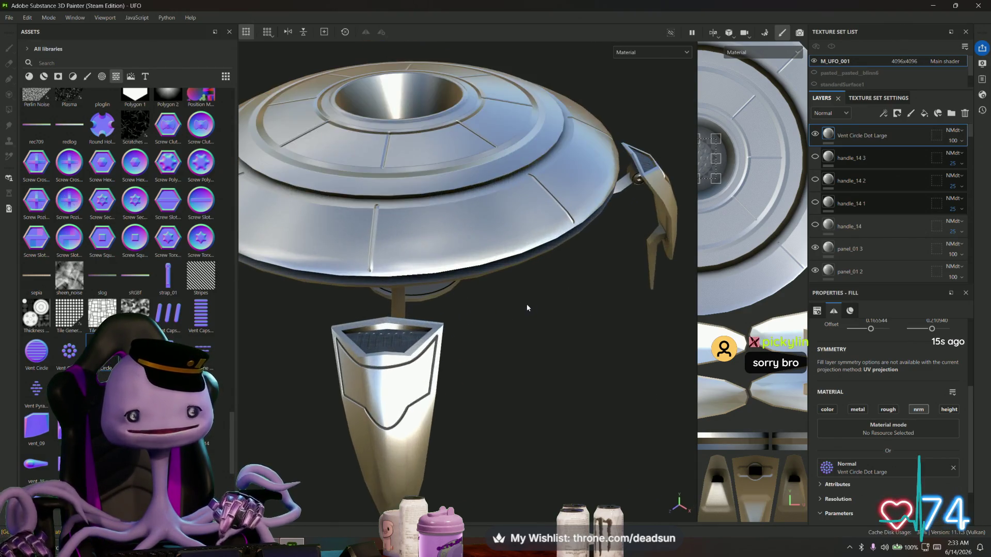
scroll(511, 370, down, 10)
mouse_move(511, 370)
alt+mouse_down()
mouse_move(506, 227)
mouse_move(495, 331)
mouse_move(519, 307)
mouse_move(511, 336)
mouse_move(506, 319)
mouse_move(550, 295)
alt+mouse_up()
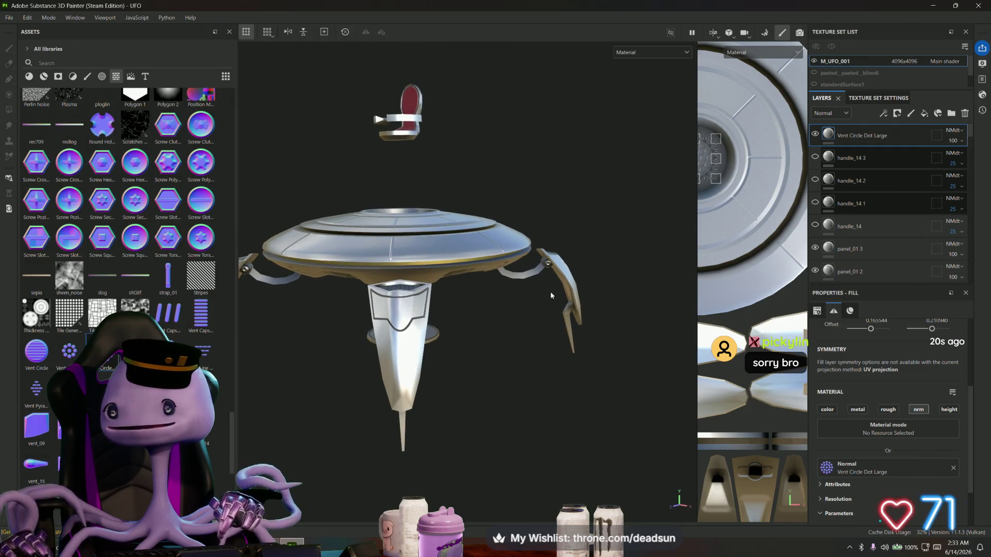
click(982, 64)
click(982, 64)
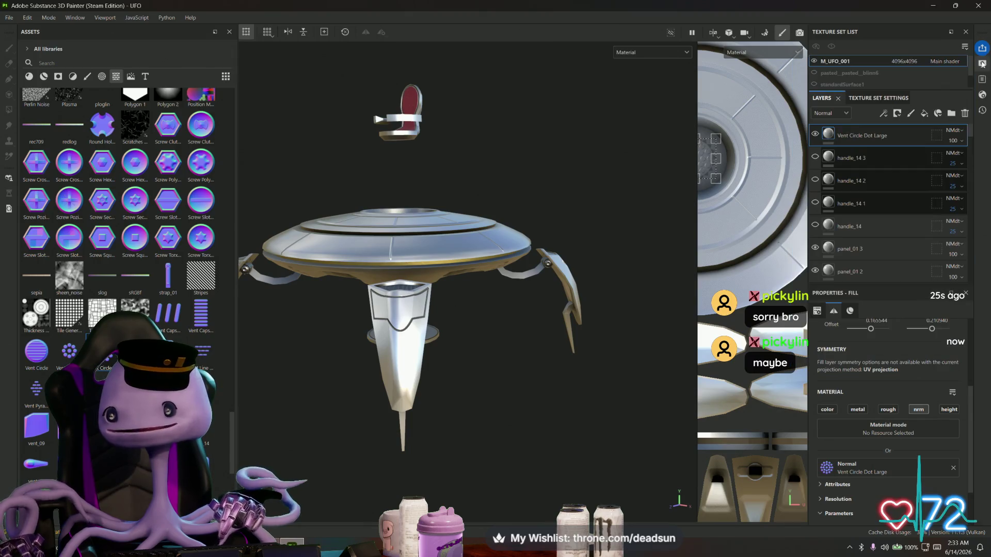
Step: Show M_UFO_001's texture set settings (4096, Main shader) and bring up Import resources
click(882, 101)
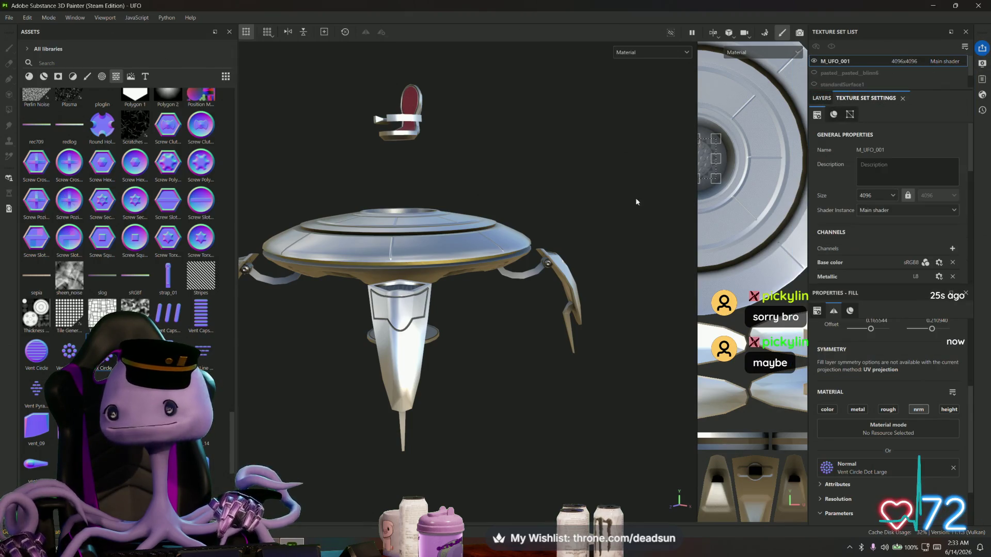
scroll(209, 449, down, 5)
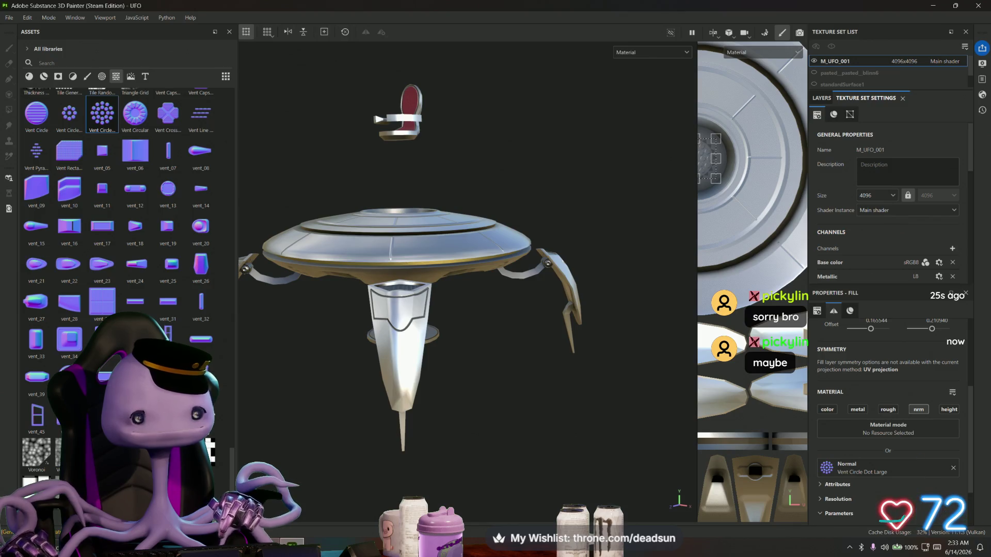
key(ctrl+i)
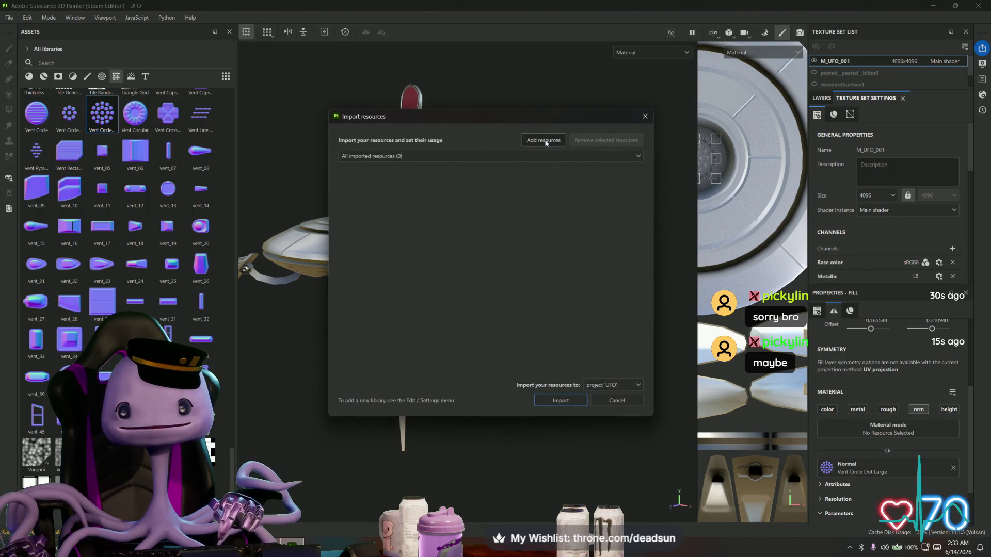
Step: Cancel the file browser and close the empty Import resources dialog without adding files
click(545, 142)
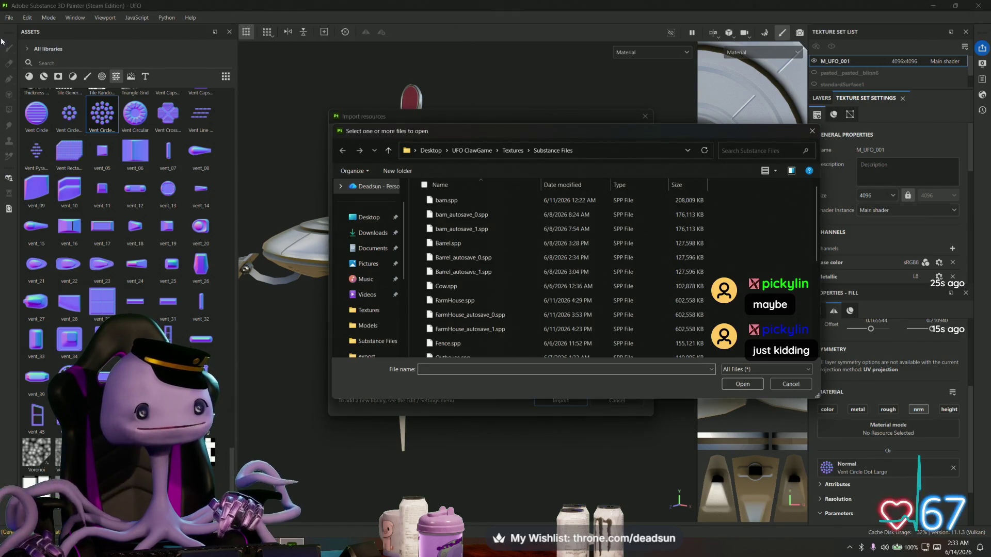
click(10, 19)
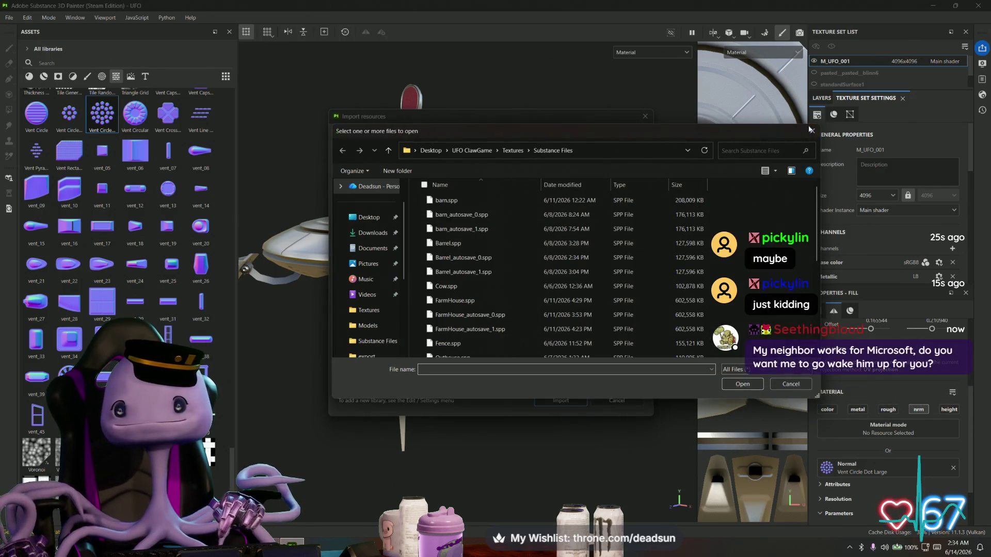
click(812, 131)
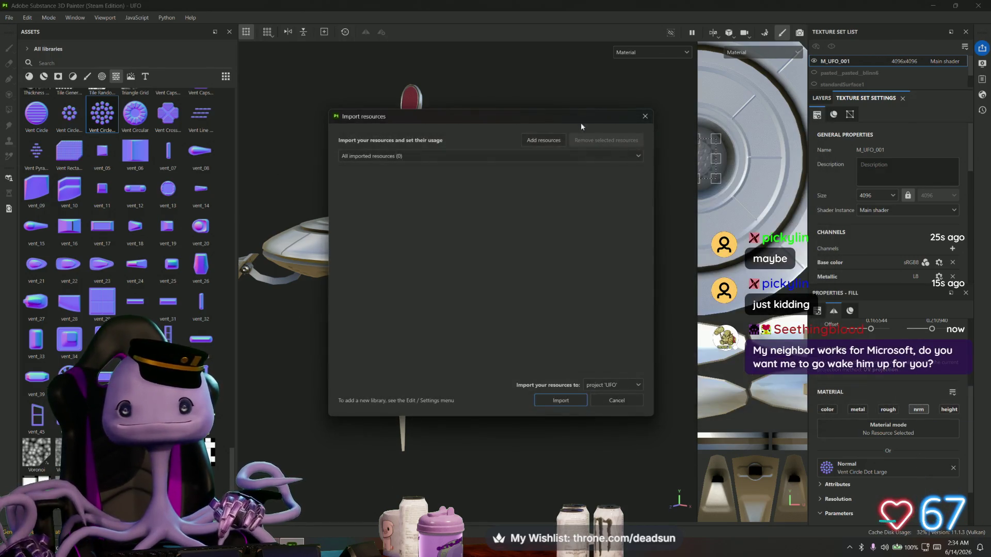
click(644, 117)
click(9, 18)
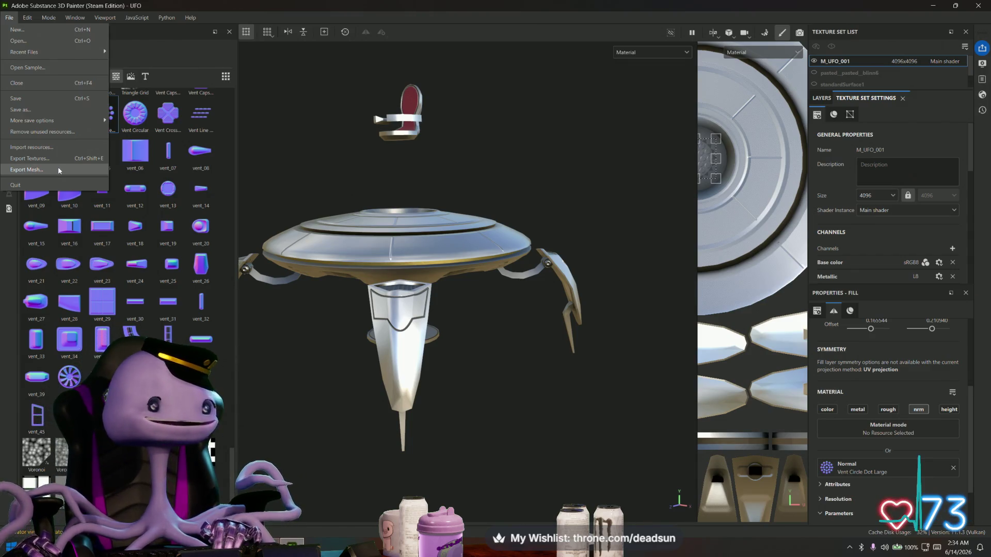
Step: In Export Textures, review the seven M_UFO_001 PNGs under List of Exports and open the output folder
click(58, 158)
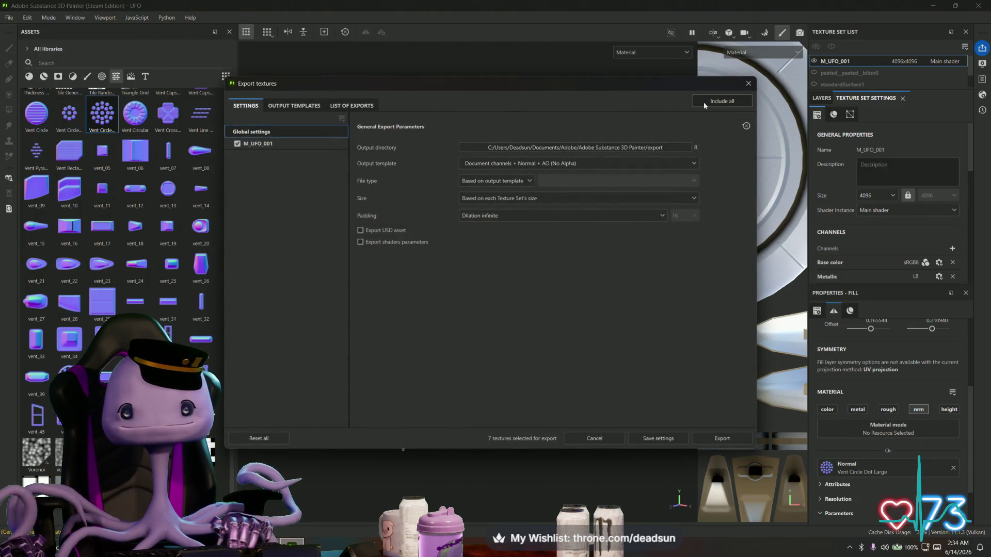
click(312, 109)
click(355, 106)
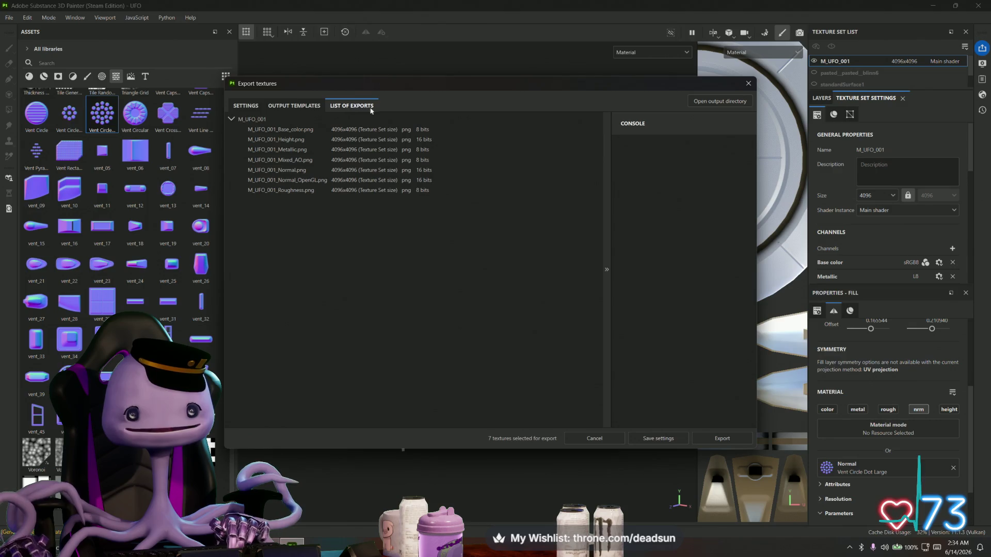
click(728, 103)
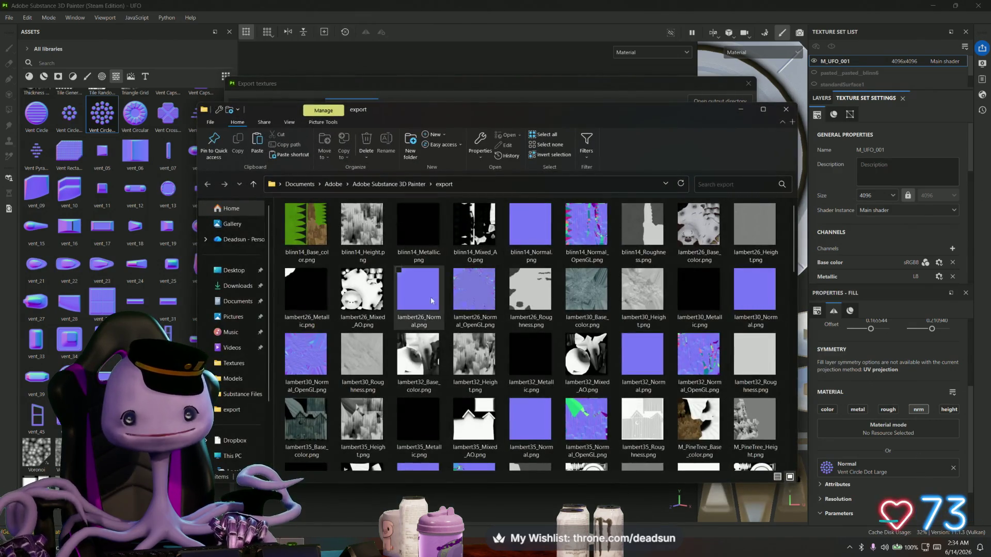
Step: Copy M_UFO_001_Normal_OpenGL.png from the export folder
scroll(532, 338, down, 10)
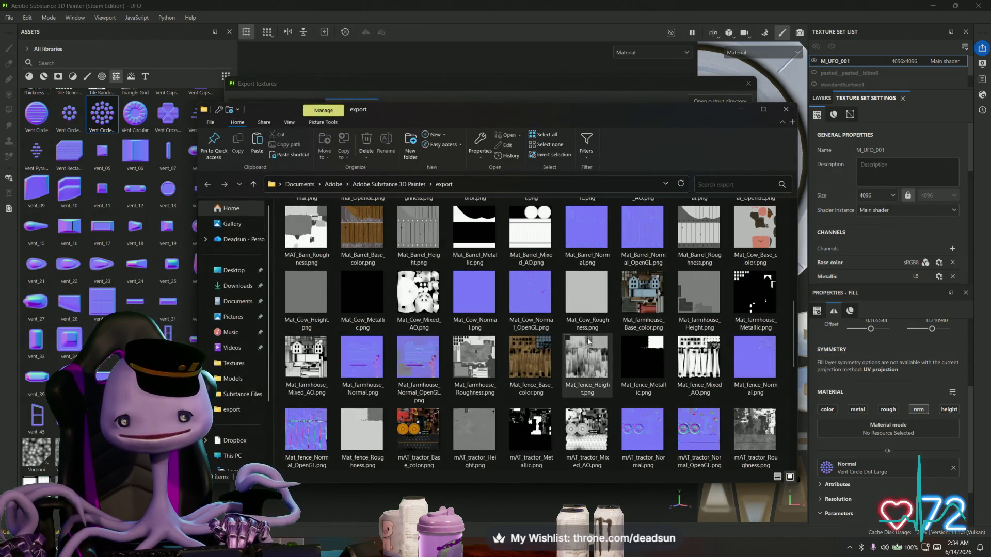
scroll(578, 340, down, 2)
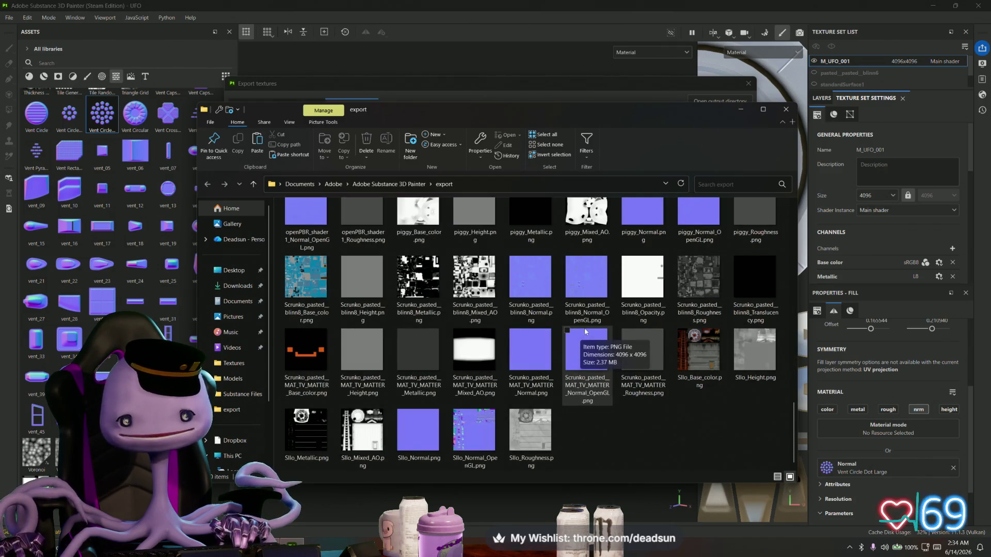
scroll(580, 328, up, 15)
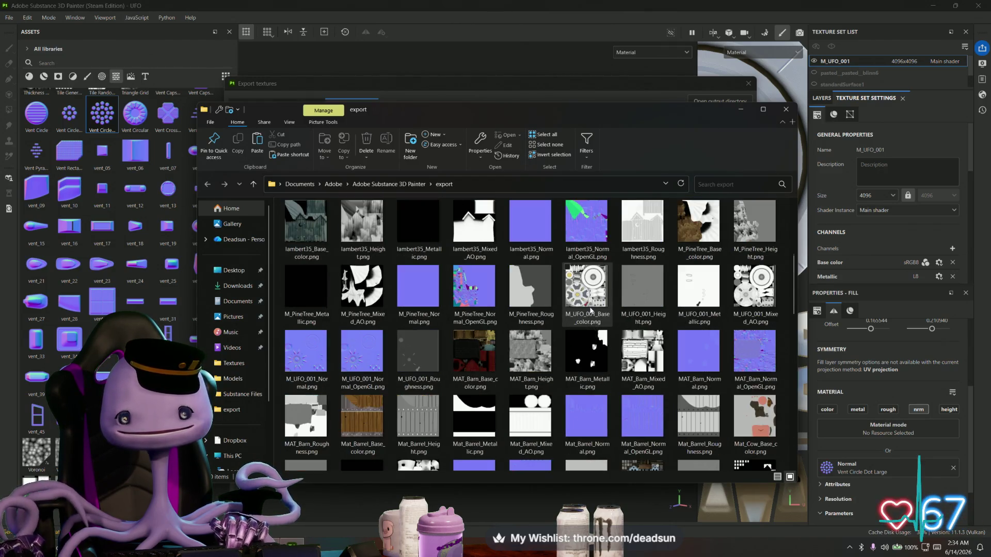
scroll(587, 309, down, 3)
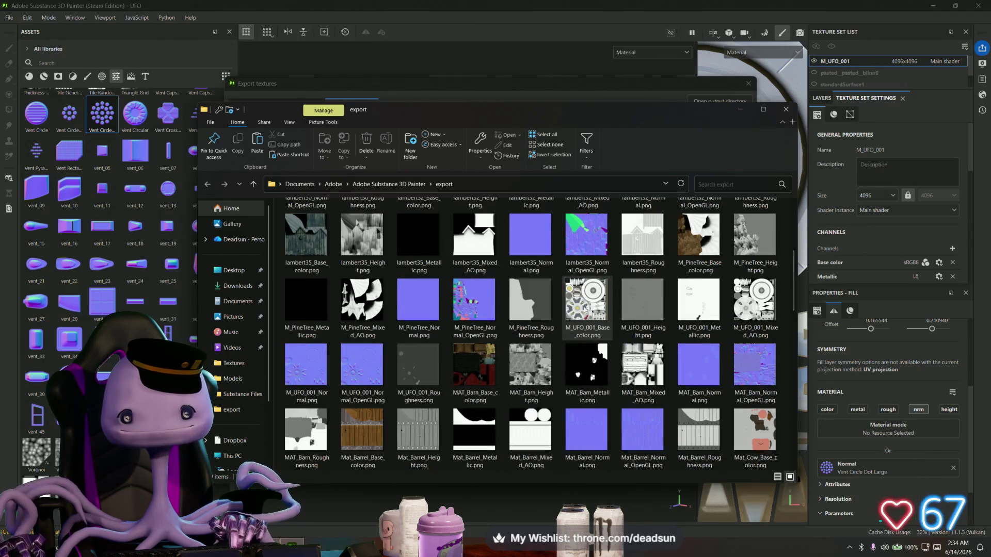
click(360, 360)
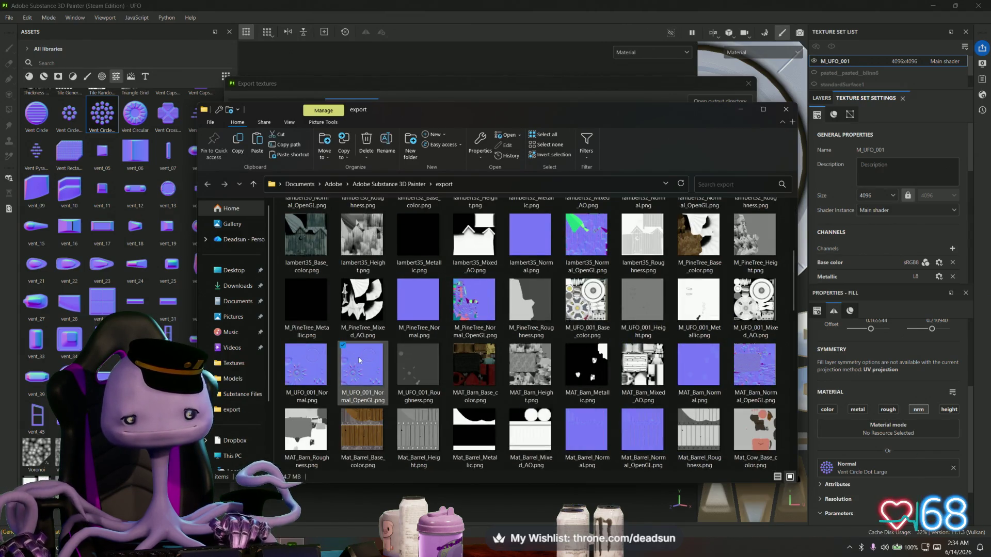
right_click(358, 362)
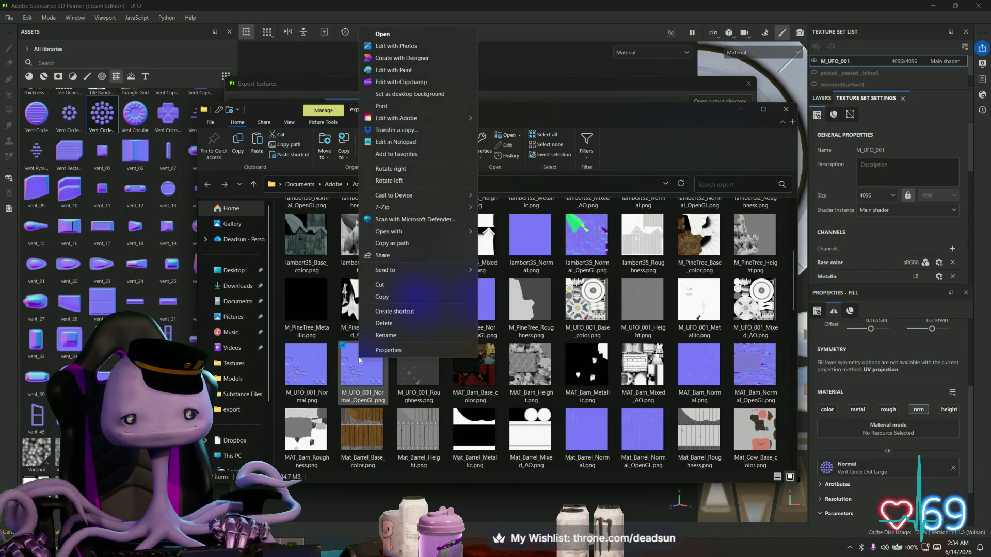
click(410, 298)
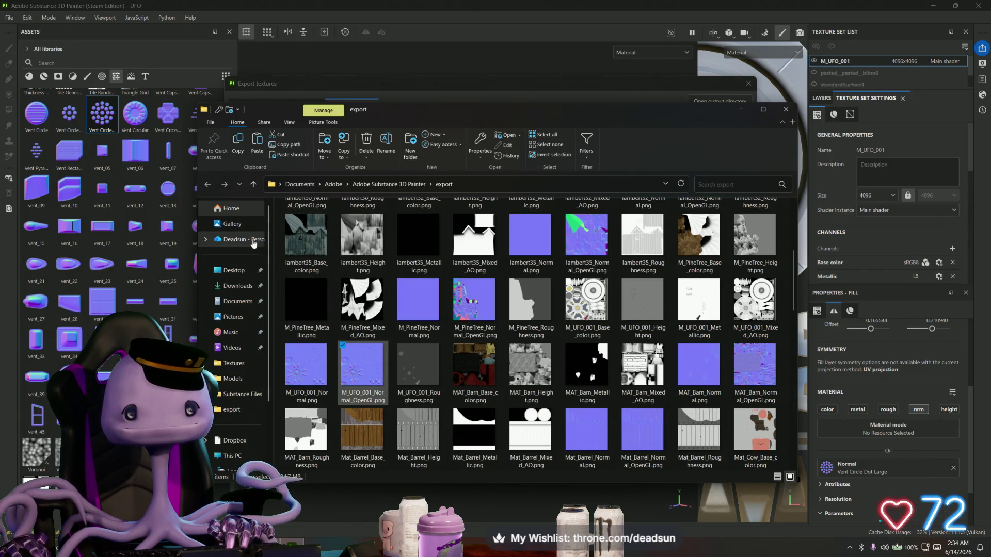
Step: Paste it into the UFO ClawGame Textures folder and close the Explorer and export windows
click(14, 473)
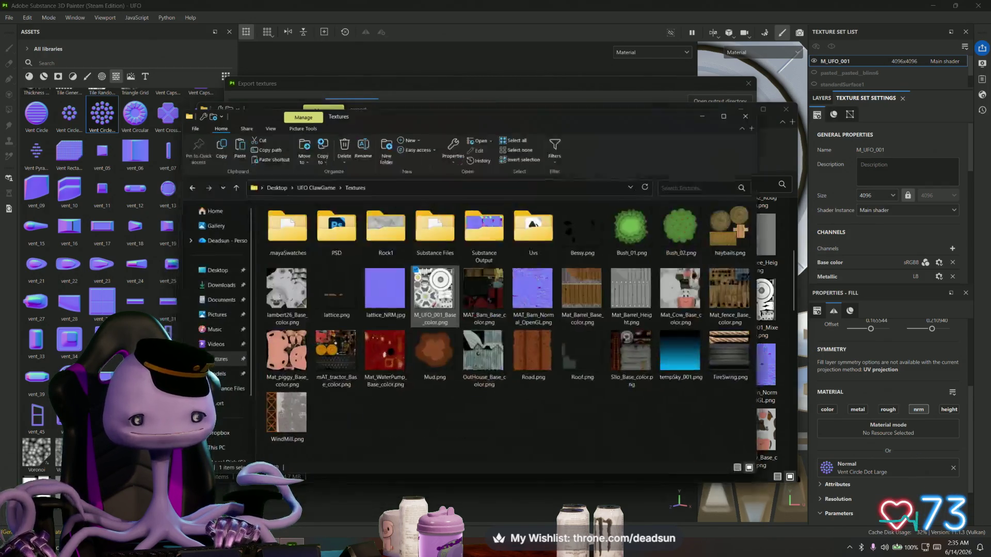
key(alt+Tab)
right_click(377, 407)
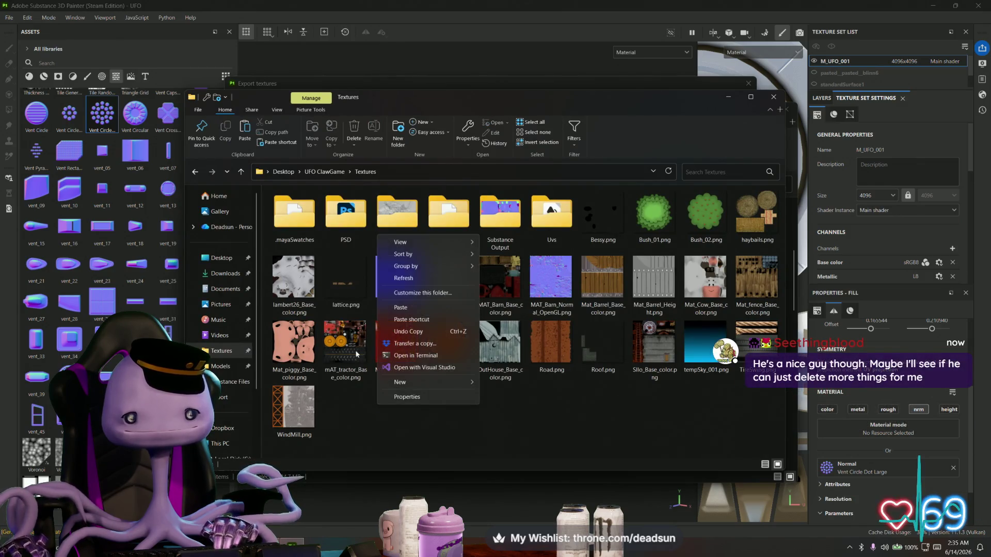
click(421, 313)
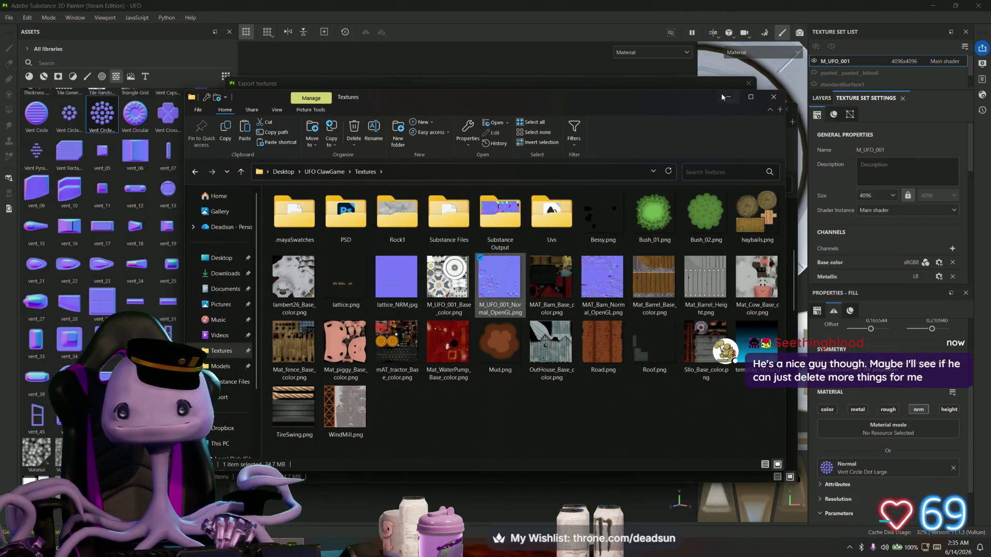
click(774, 96)
click(774, 110)
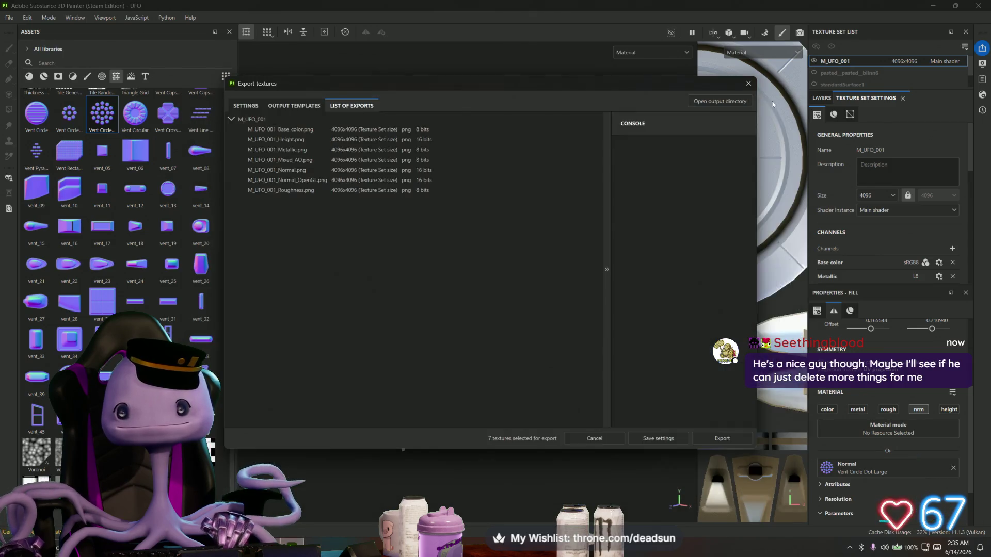
click(748, 84)
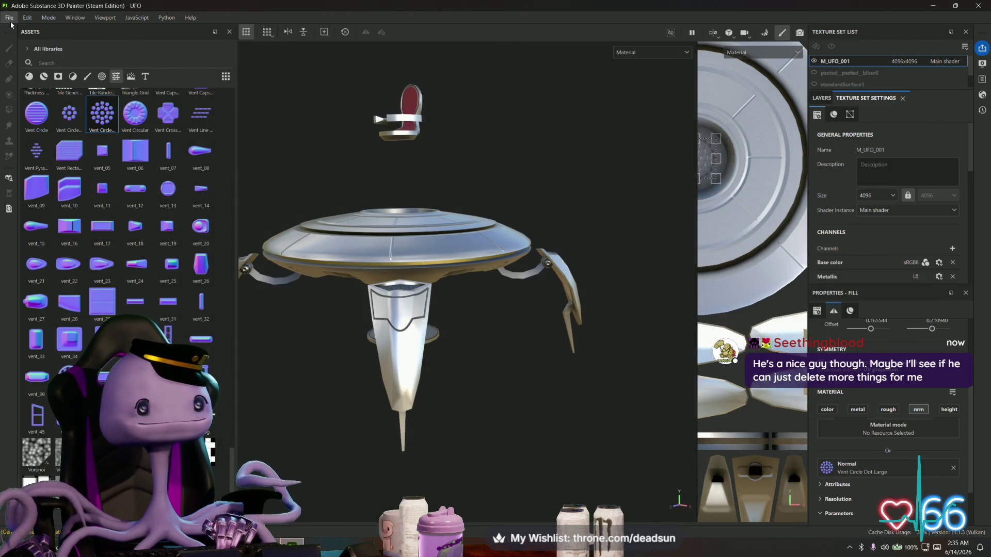
Step: Add M_UFO_001_Normal_OpenGL.png from the Textures folder to the resource import list
key(ctrl+i)
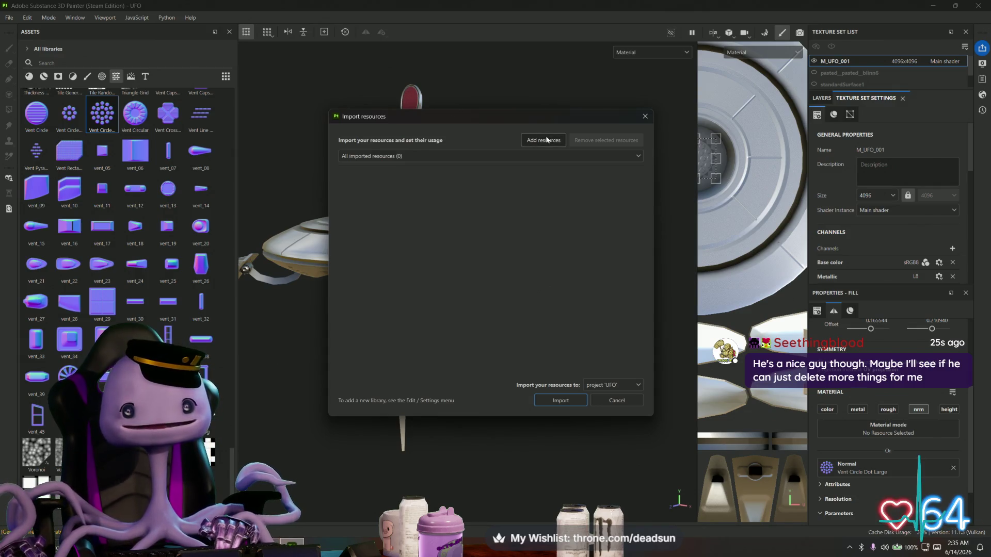
click(572, 400)
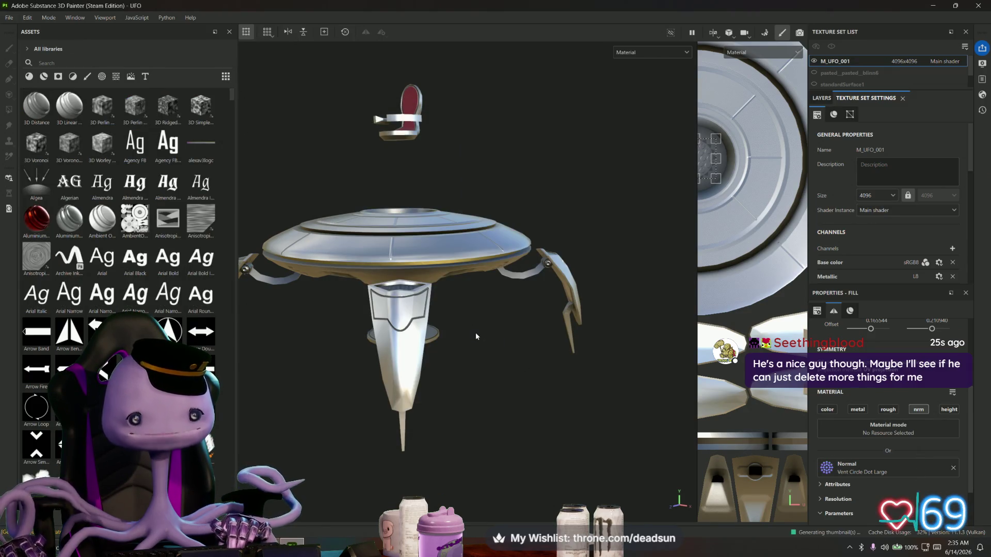
scroll(124, 232, down, 5)
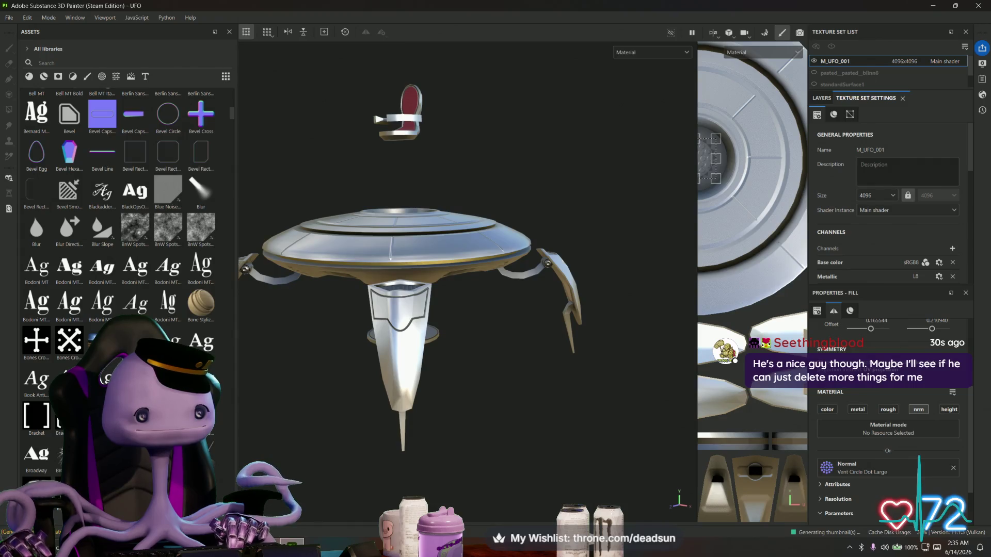
key(ctrl+i)
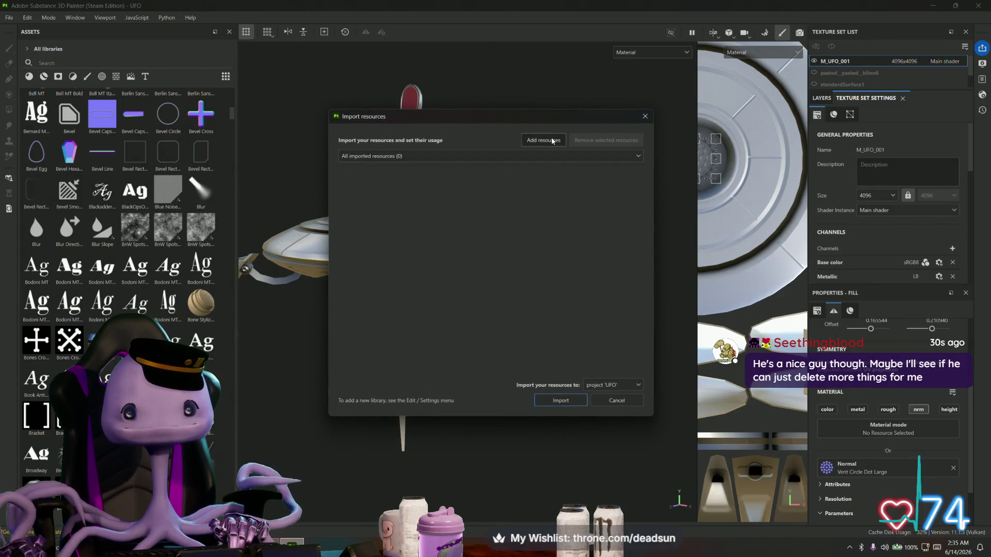
click(543, 140)
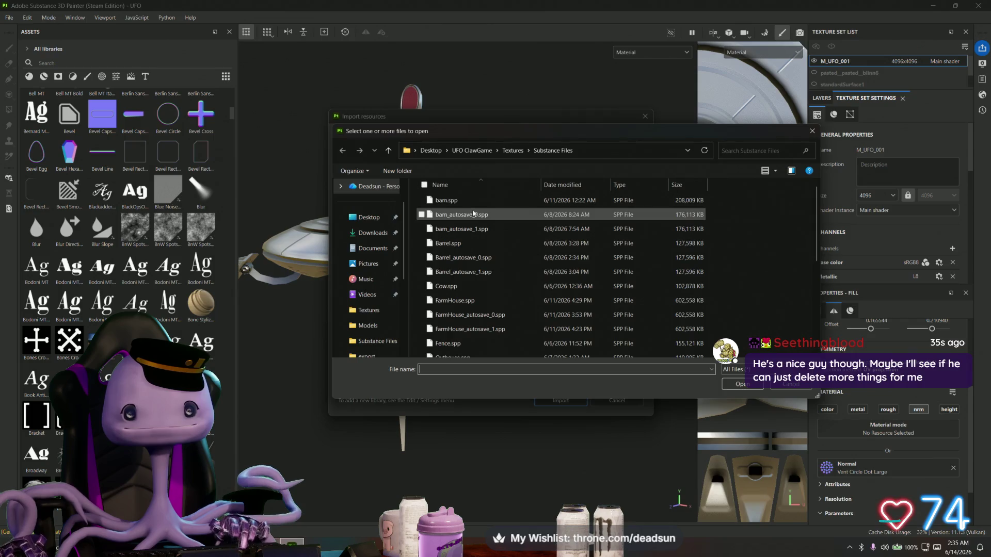
key(alt+Up)
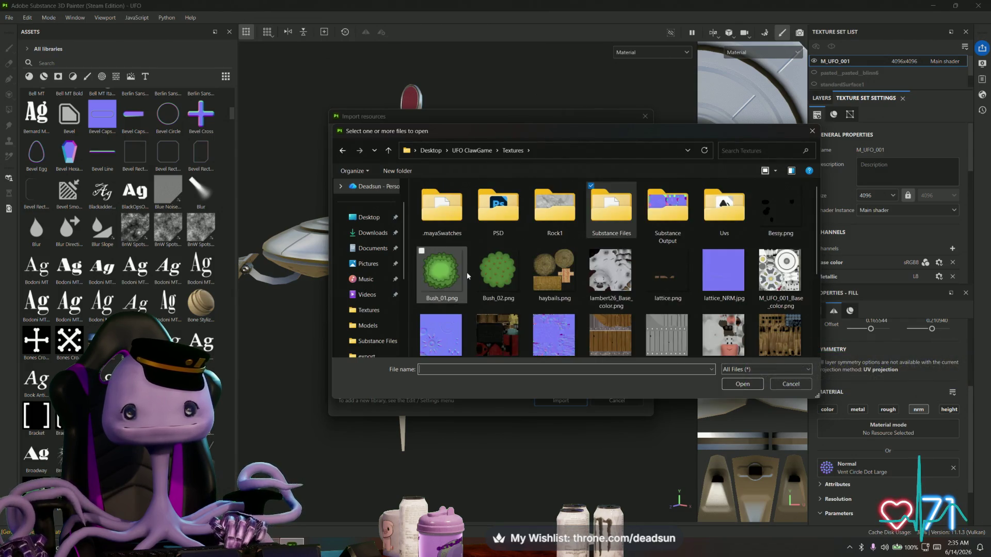
scroll(468, 276, down, 2)
click(443, 255)
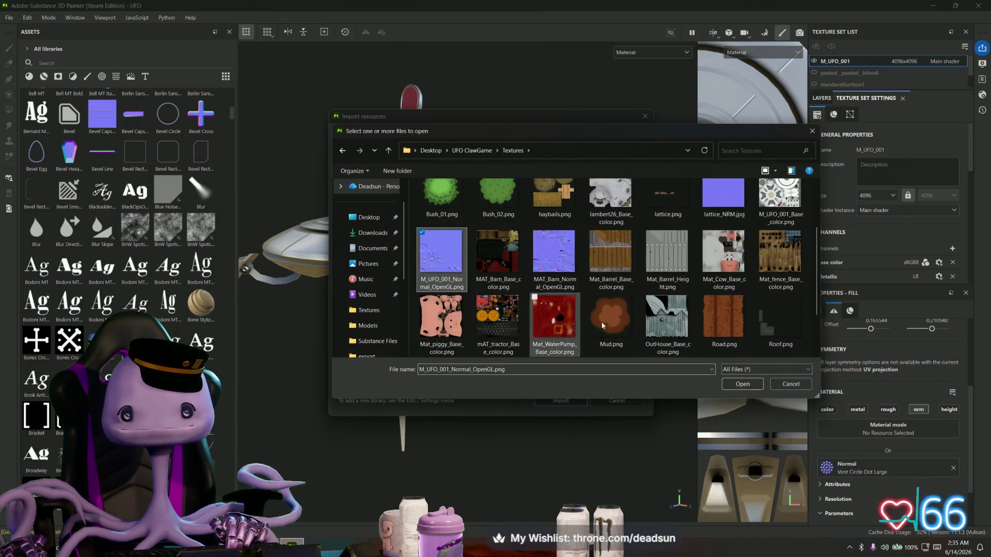
click(748, 386)
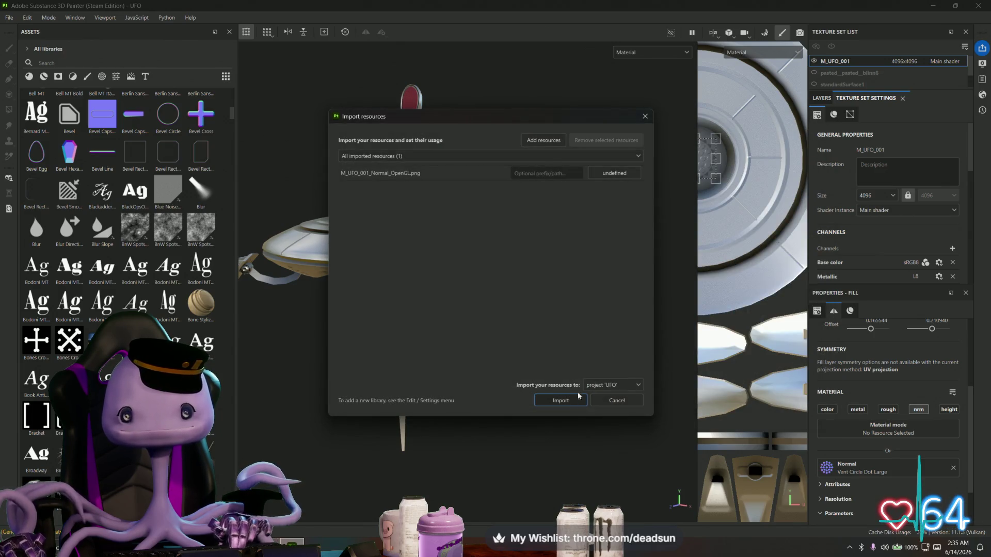
Step: Set its usage to texture and import it into the UFO project
click(614, 173)
click(622, 217)
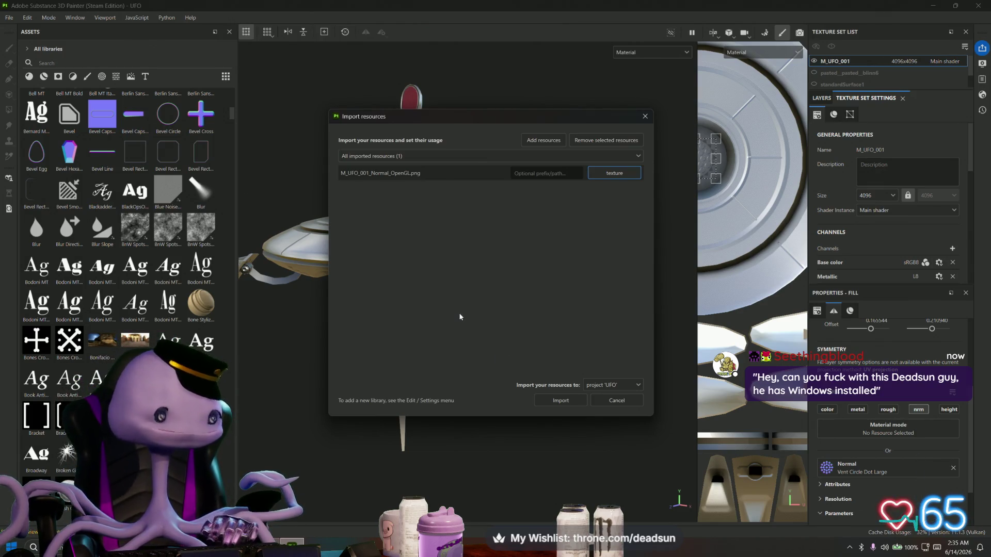
click(546, 396)
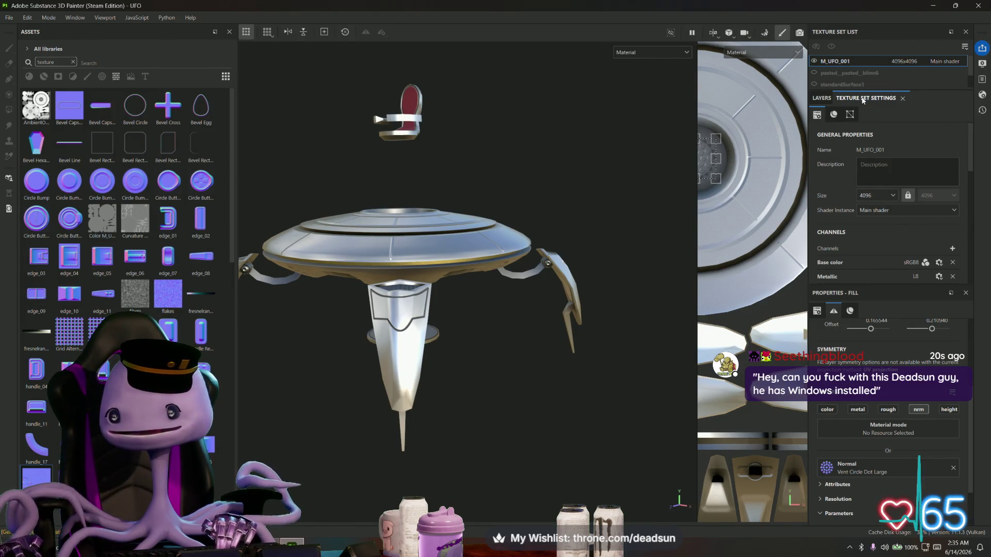
Step: Assign M_UFO_001_Normal_OpenGL as M_UFO_001's Normal mesh map, then enter mesh map baking
click(821, 98)
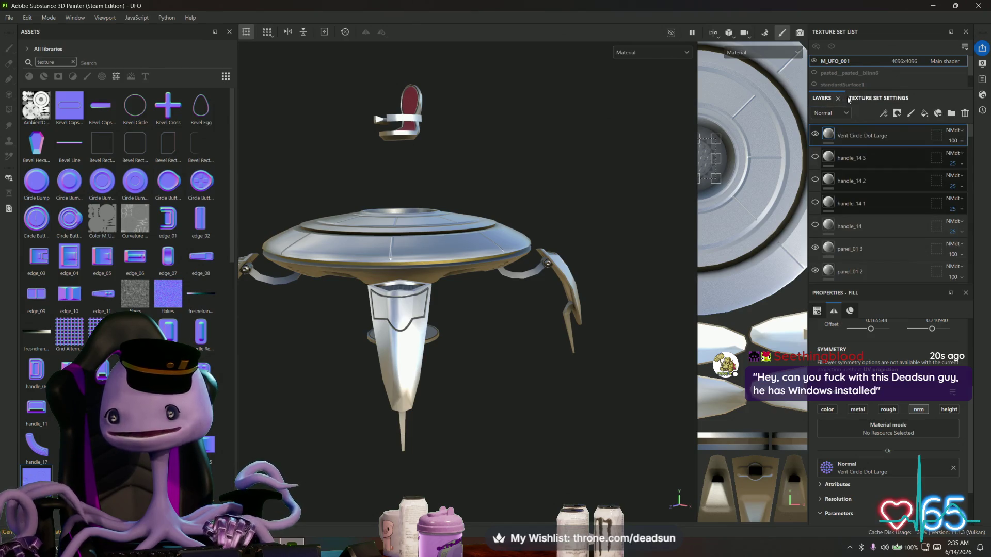
click(879, 98)
scroll(848, 162, down, 2)
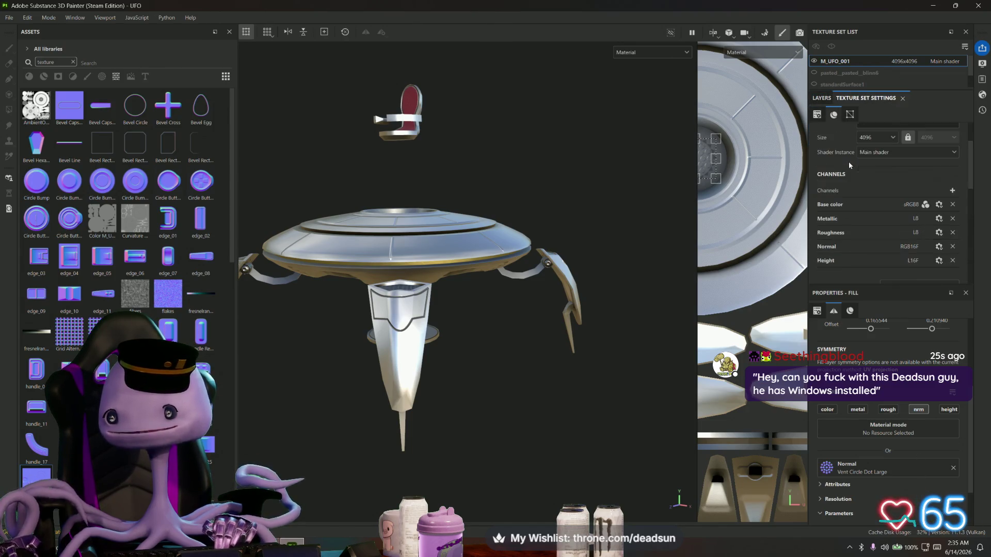
scroll(847, 162, down, 5)
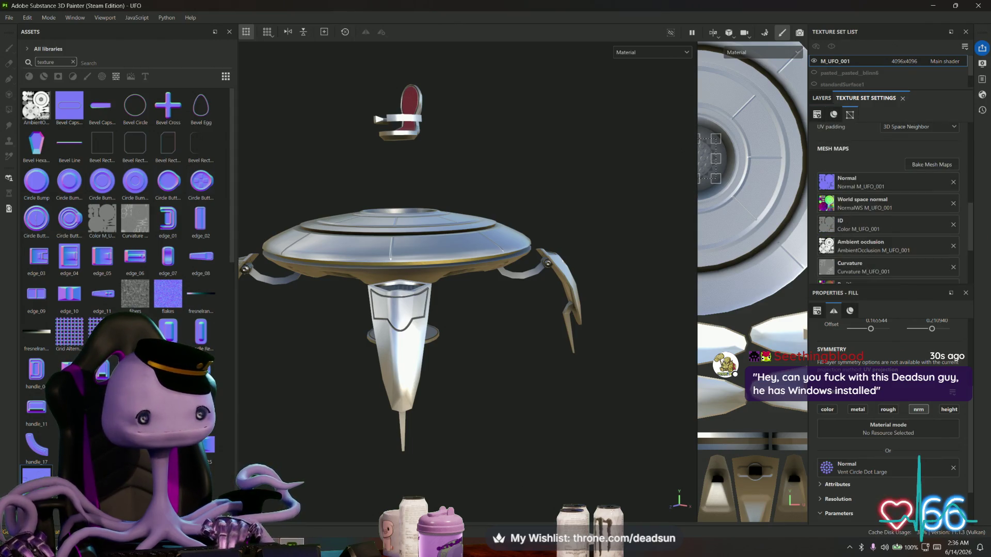
mouse_move(36, 475)
mouse_down()
mouse_move(310, 372)
mouse_move(796, 235)
mouse_move(824, 184)
mouse_up()
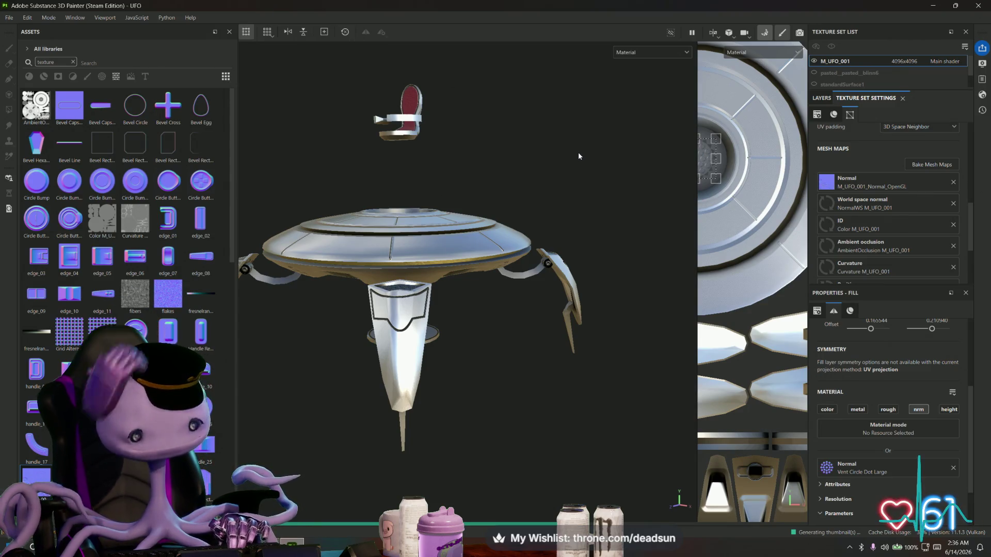
key(ctrl+shift+b)
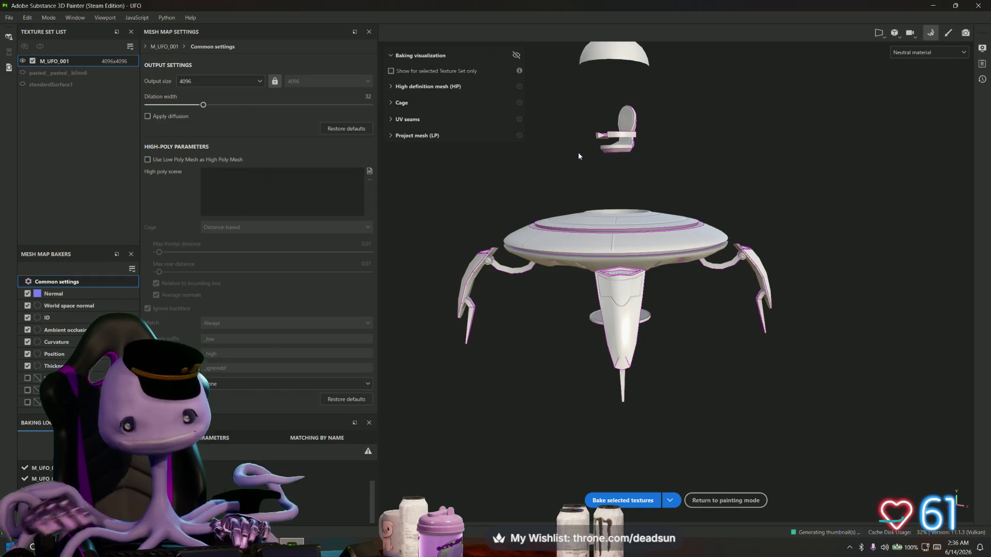
Step: Exclude the Normal baker and bake the remaining mesh maps
click(27, 293)
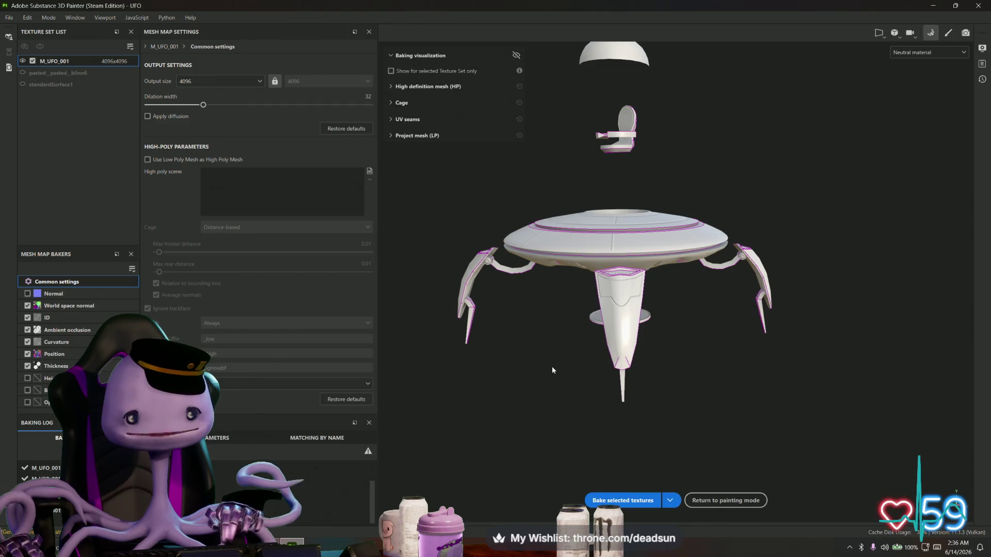
mouse_move(552, 366)
alt+mouse_down()
mouse_move(553, 358)
mouse_move(613, 431)
mouse_move(693, 444)
mouse_move(645, 464)
mouse_move(635, 425)
mouse_move(629, 432)
mouse_move(732, 410)
mouse_move(671, 428)
mouse_move(574, 407)
mouse_move(534, 380)
mouse_move(666, 274)
mouse_move(534, 209)
mouse_move(599, 365)
alt+mouse_up()
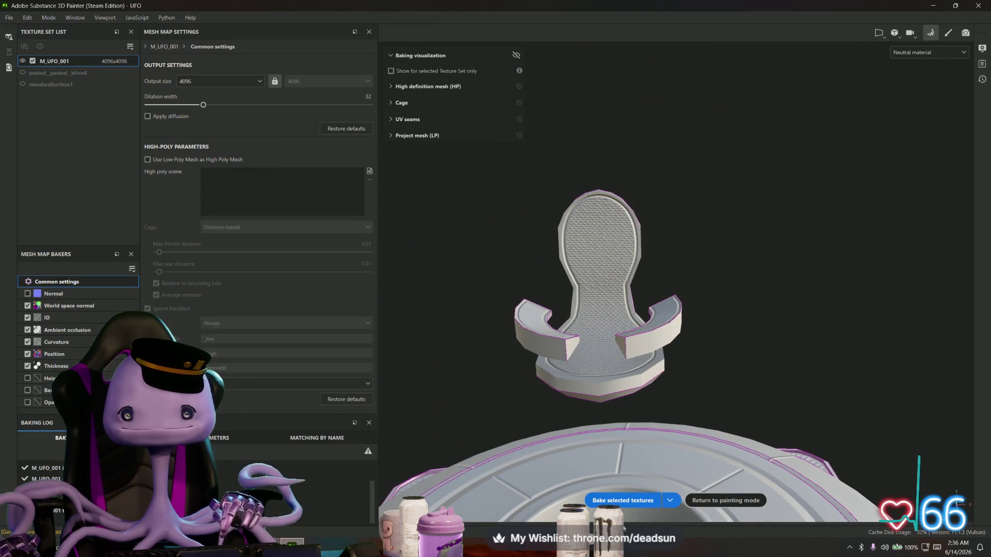
click(622, 501)
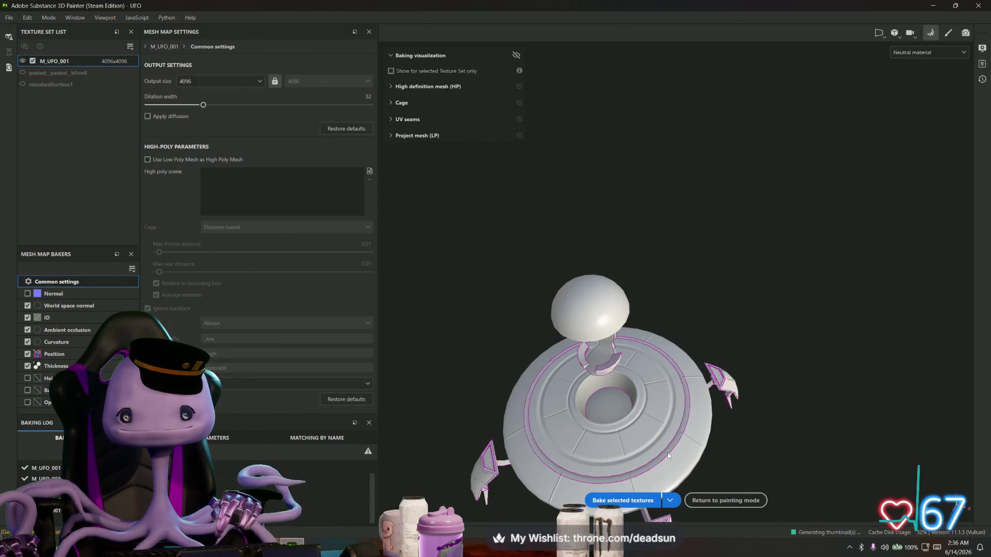
Step: Return to painting mode and orbit around the UFO to inspect the rebaked maps
click(950, 33)
mouse_move(482, 404)
alt+mouse_down()
mouse_move(524, 458)
mouse_move(457, 453)
mouse_move(511, 382)
mouse_move(507, 165)
mouse_move(485, 427)
alt+mouse_up()
scroll(485, 426, down, 5)
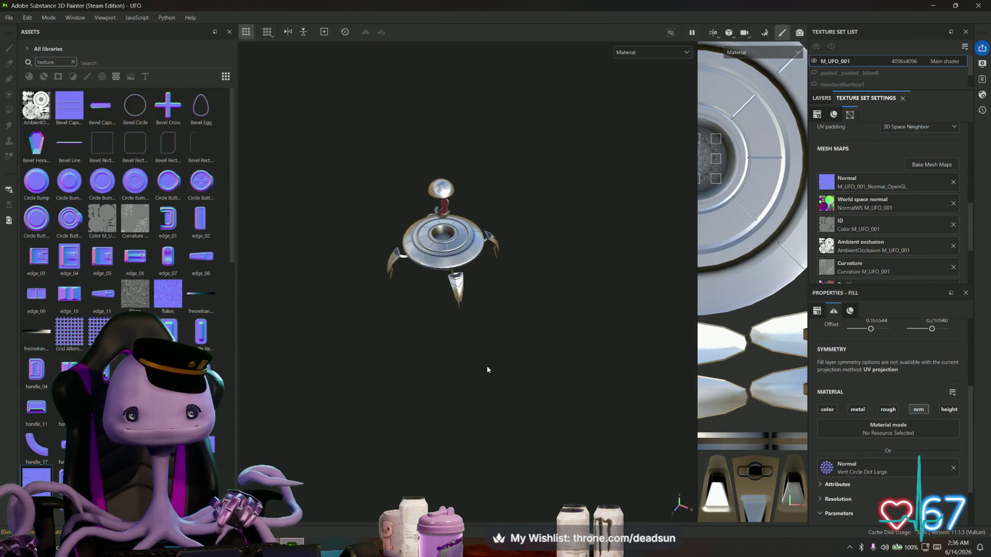
mouse_move(487, 365)
alt+mouse_down()
mouse_move(475, 412)
mouse_move(511, 314)
mouse_move(285, 317)
mouse_move(493, 312)
mouse_move(518, 336)
mouse_move(511, 349)
mouse_move(491, 324)
mouse_move(427, 411)
mouse_move(448, 315)
mouse_move(436, 380)
mouse_move(469, 325)
mouse_move(443, 359)
alt+mouse_up()
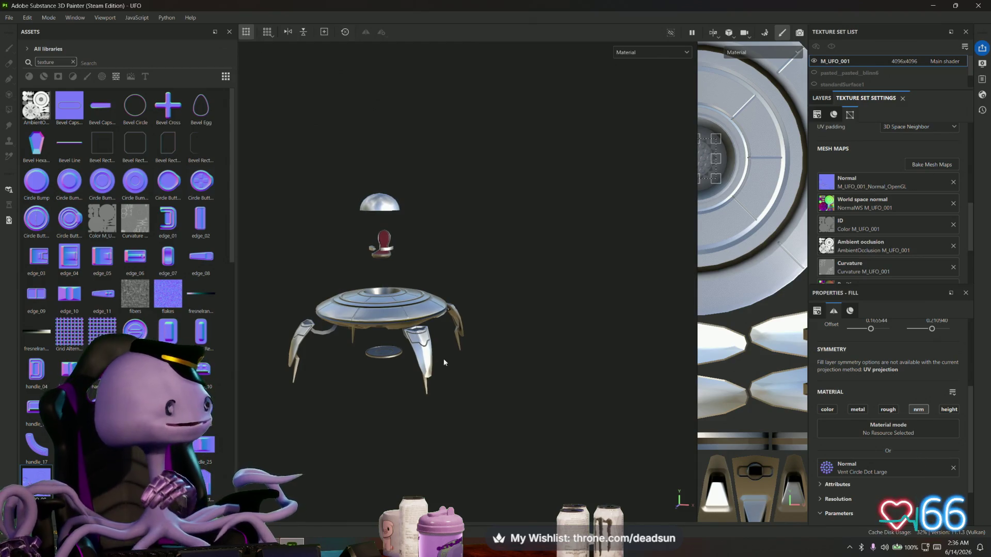
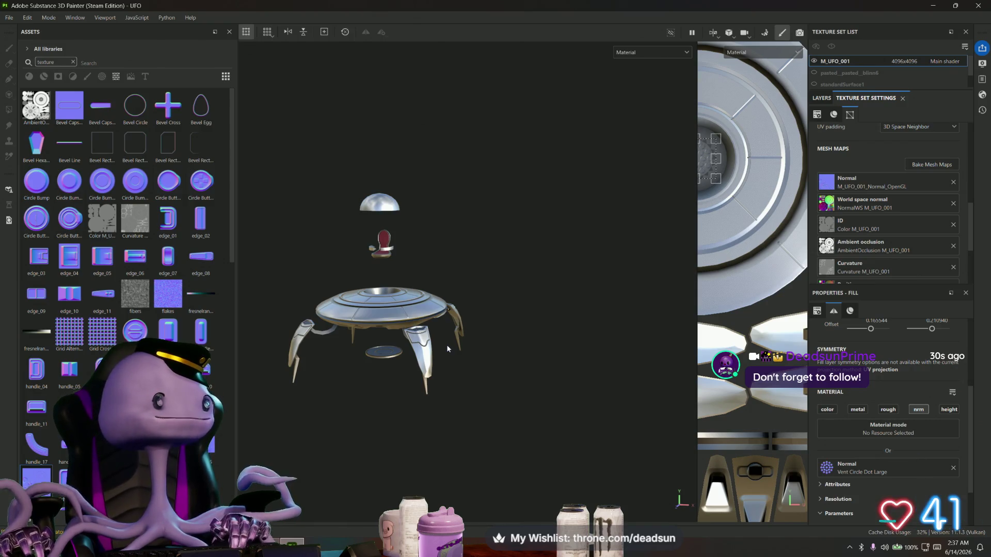
Step: Orbit the textured UFO to view it from above and behind, then bring up More save options in the File menu
scroll(445, 305, up, 5)
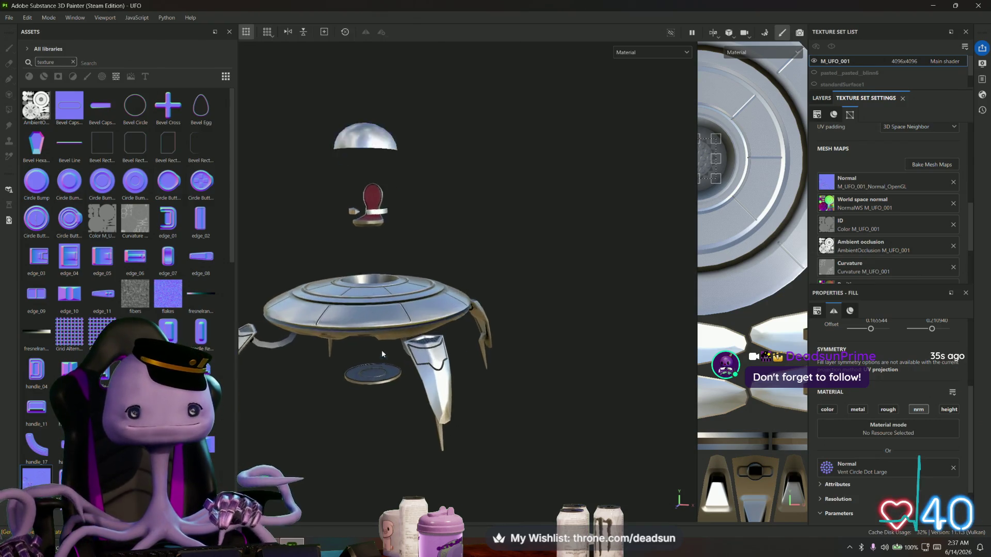
mouse_move(454, 343)
alt+mouse_down()
mouse_move(434, 420)
mouse_move(437, 380)
mouse_move(421, 357)
mouse_move(412, 399)
alt+mouse_up()
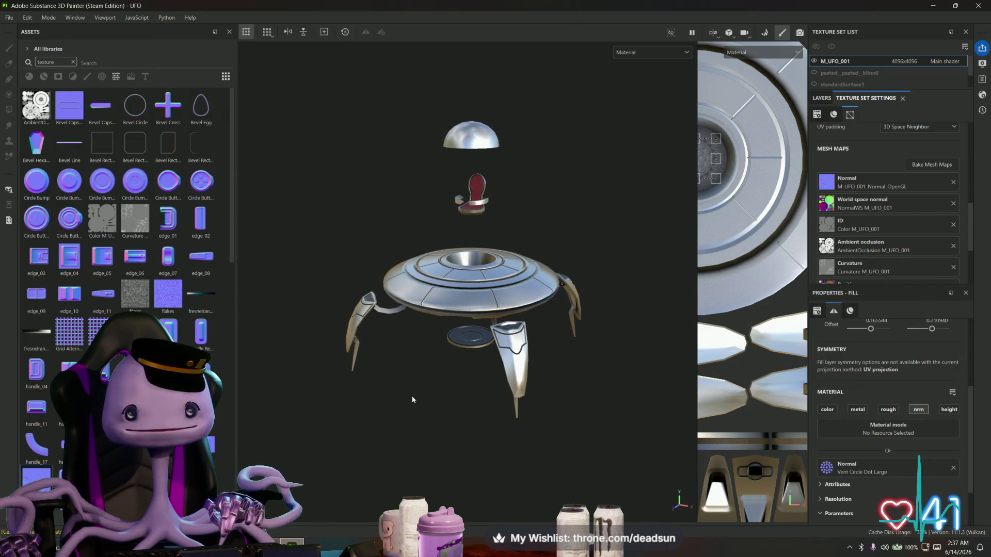
click(9, 17)
mouse_move(58, 120)
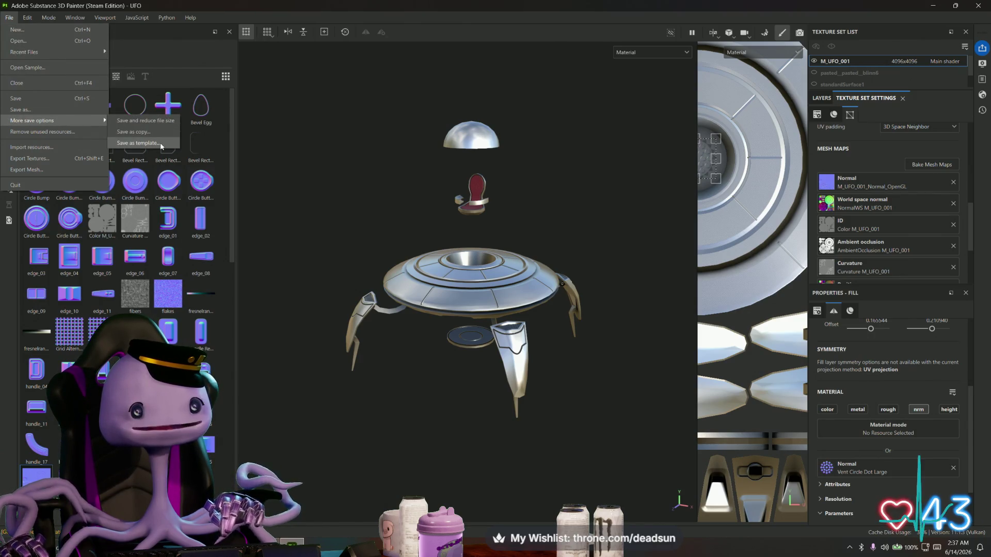
Step: Export the seven M_UFO_001 maps as 4096 PNGs and open the output directory
click(29, 158)
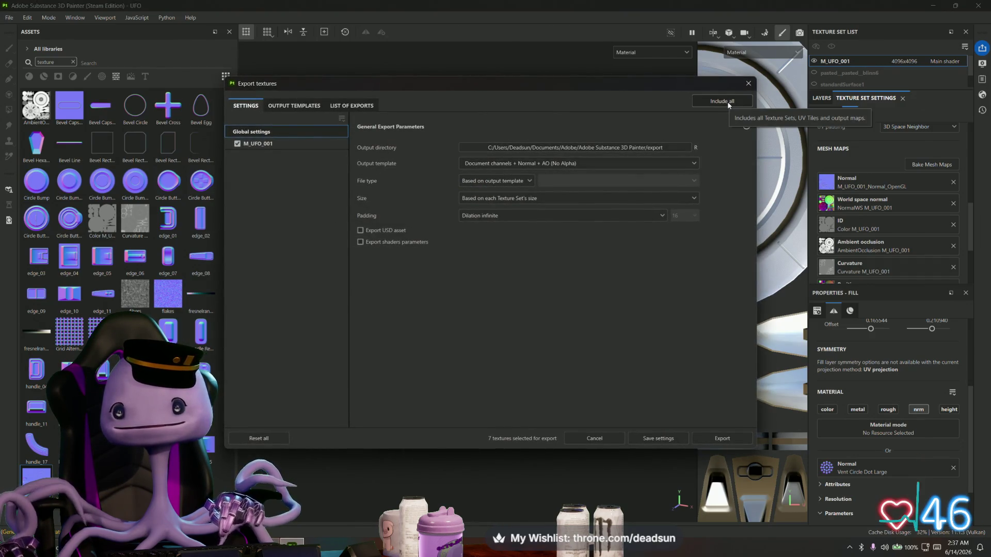
click(709, 438)
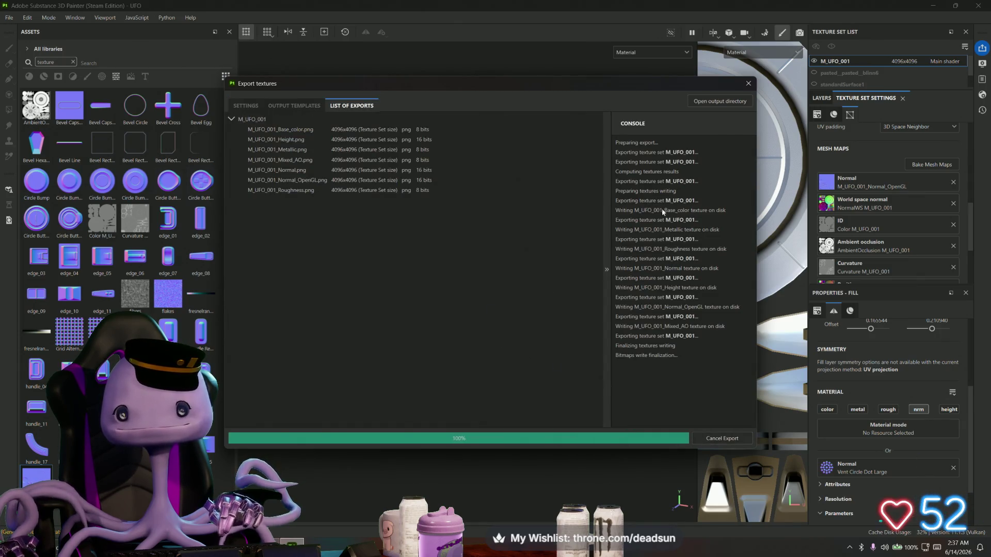
click(713, 101)
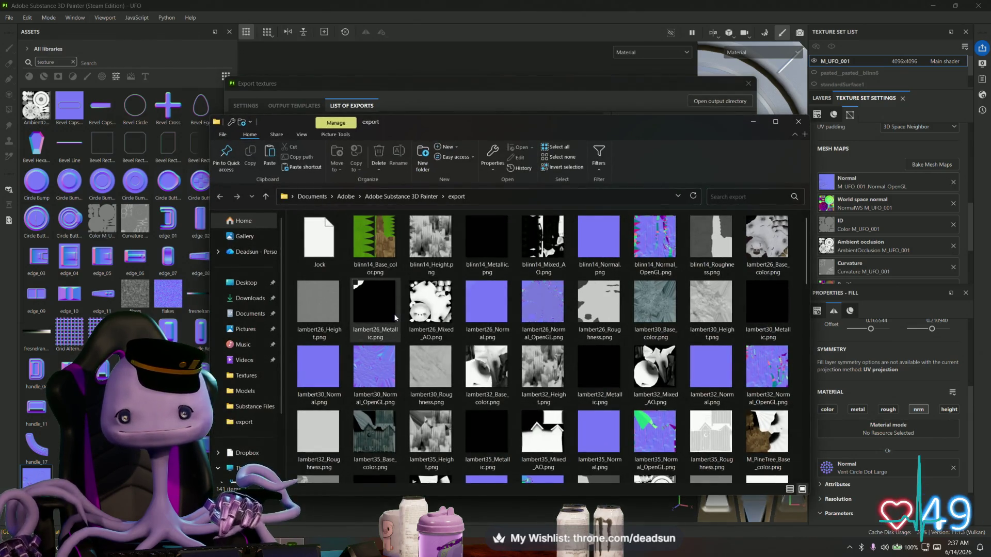
Step: Copy M_UFO_001_Base_color.png from the export folder
scroll(395, 318, down, 3)
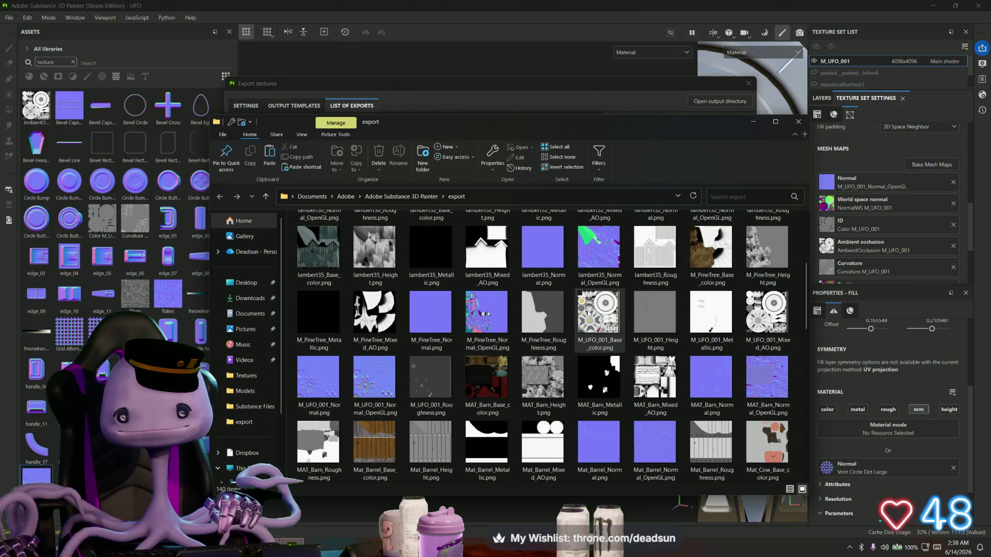
click(617, 313)
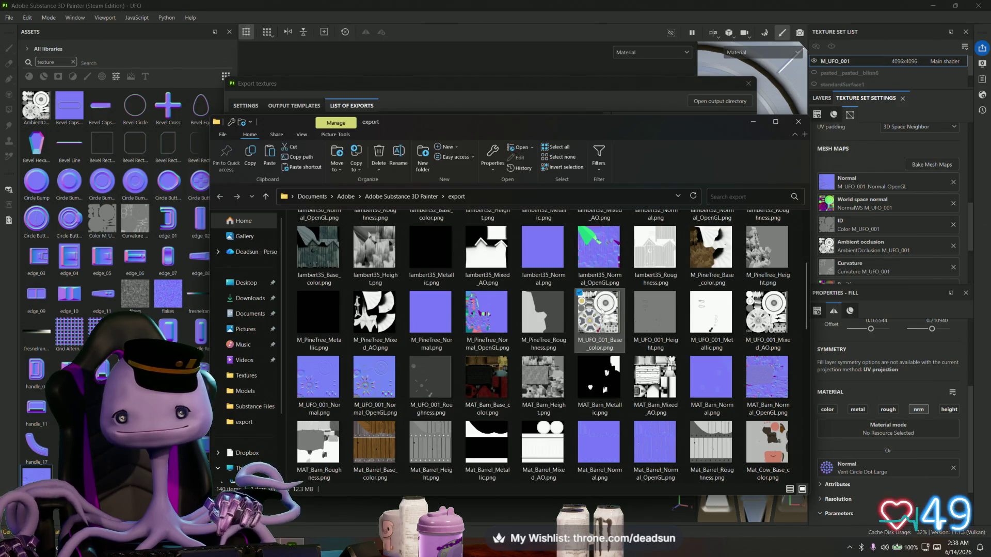
scroll(605, 312, down, 1)
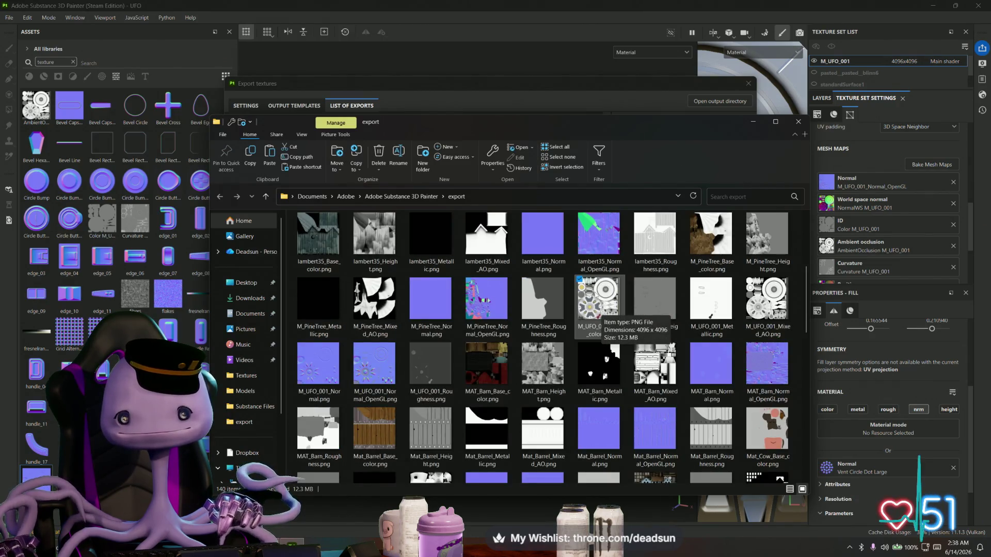
right_click(593, 322)
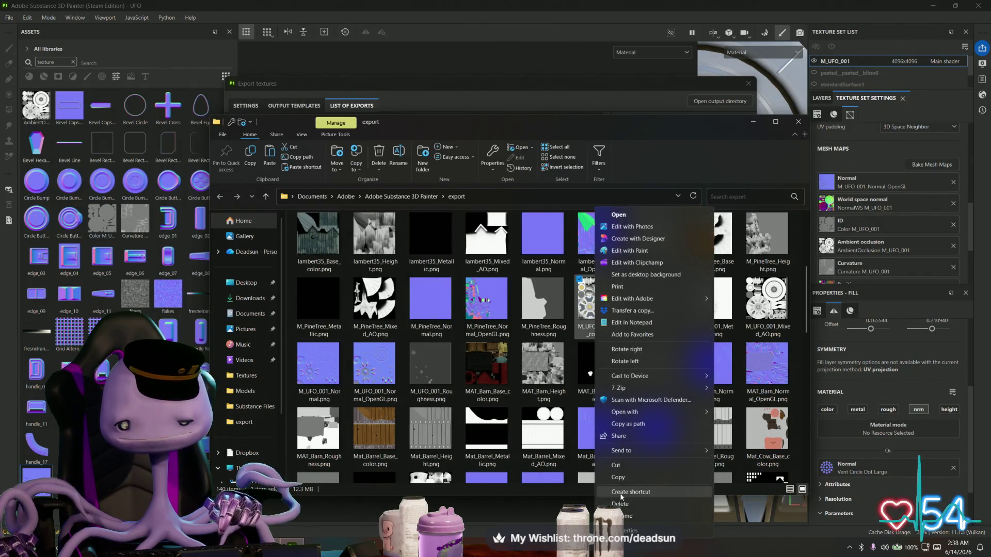
click(618, 477)
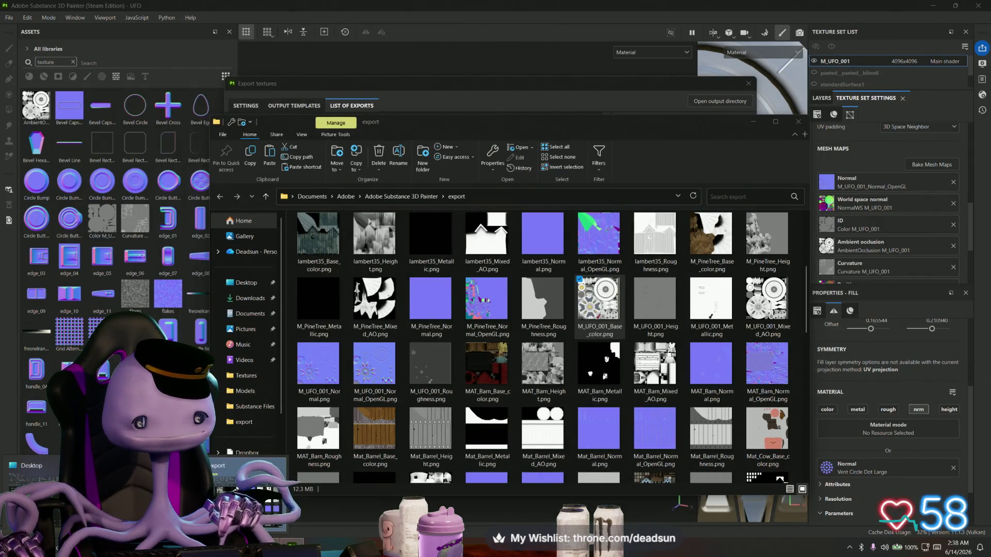
Step: Paste it into the UFO ClawGame Textures folder, replacing the old file, and return to Maya
key(alt+Tab)
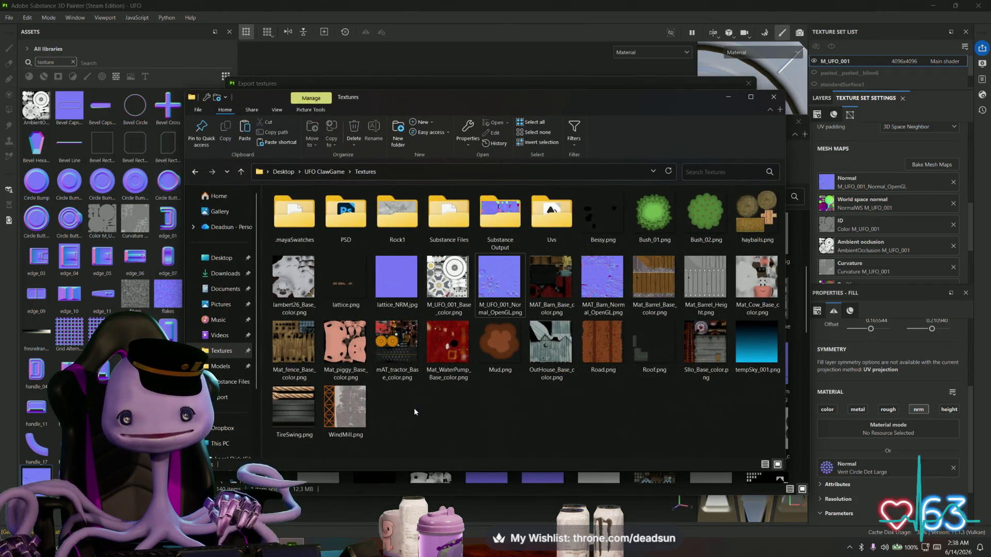
right_click(414, 408)
click(426, 323)
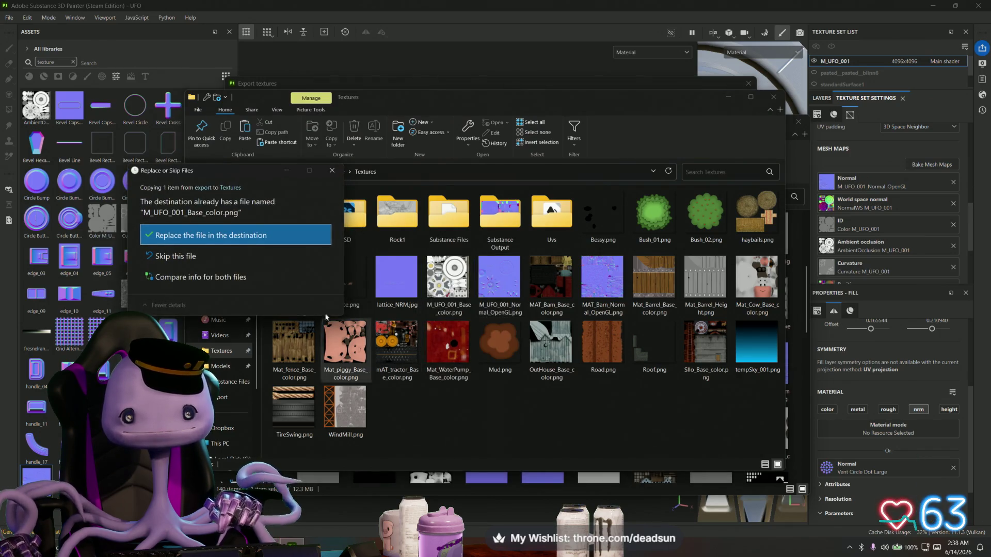
click(222, 236)
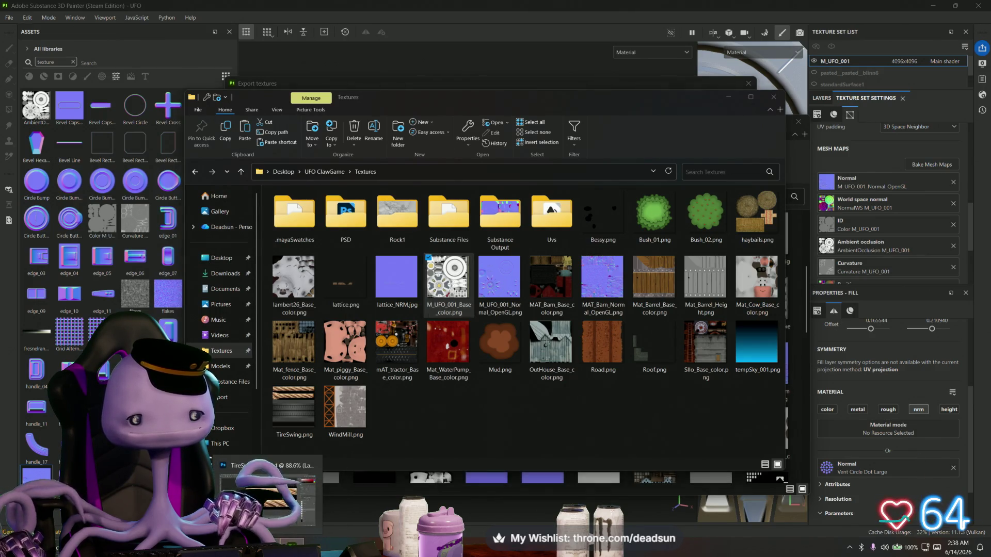
key(alt+Tab)
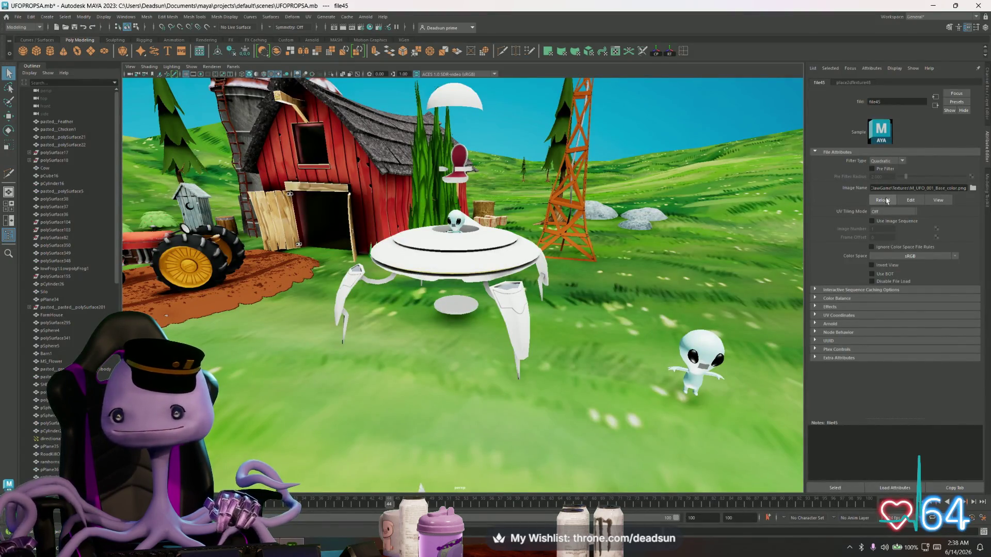
Step: Tumble and zoom around the textured UFO, from above, beside the alien, and across the farm
mouse_move(546, 296)
alt+mouse_down()
mouse_move(513, 387)
mouse_move(482, 321)
mouse_move(592, 317)
mouse_move(472, 228)
mouse_move(477, 322)
alt+mouse_up()
scroll(514, 387, up, 3)
scroll(476, 322, up, 5)
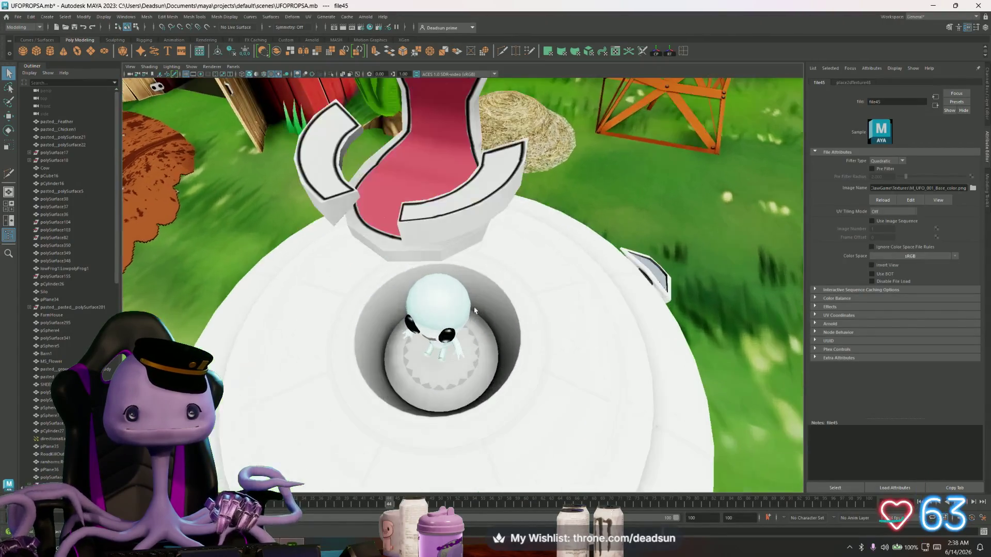
scroll(462, 358, down, 4)
mouse_move(462, 358)
alt+mouse_down()
mouse_move(460, 335)
mouse_move(414, 367)
alt+mouse_up()
scroll(414, 366, up, 3)
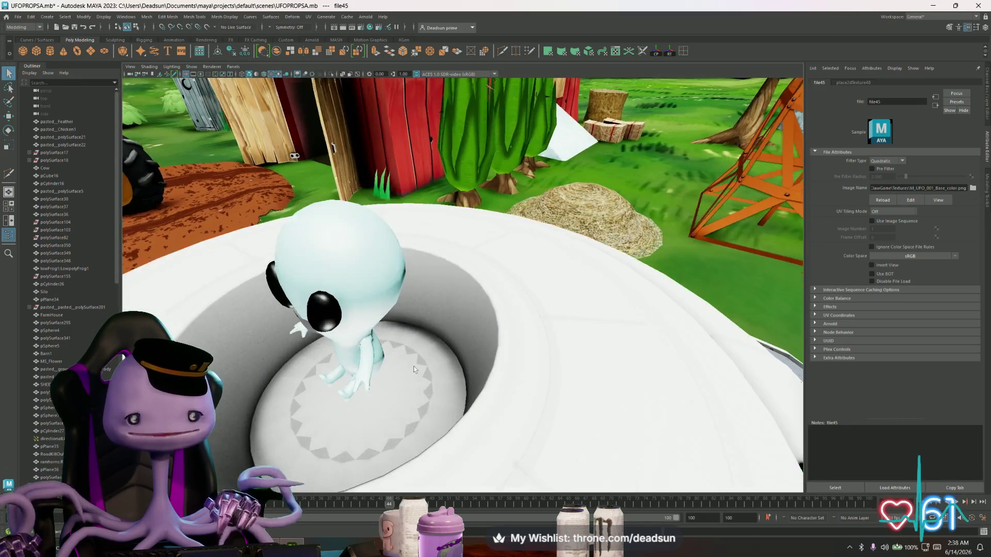
scroll(451, 343, up, 3)
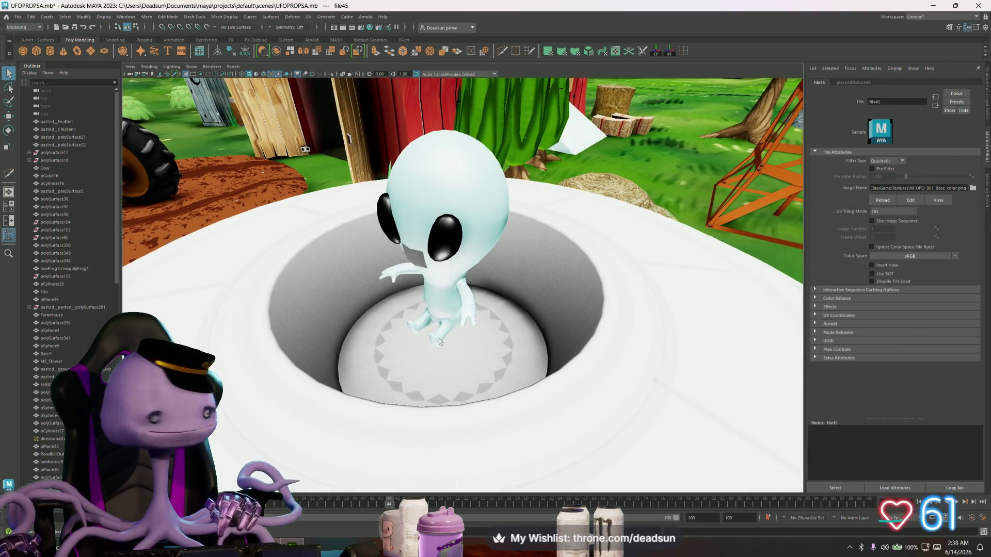
scroll(439, 339, down, 5)
mouse_move(439, 338)
alt+mouse_down()
mouse_move(416, 366)
mouse_move(287, 225)
mouse_move(321, 203)
alt+mouse_up()
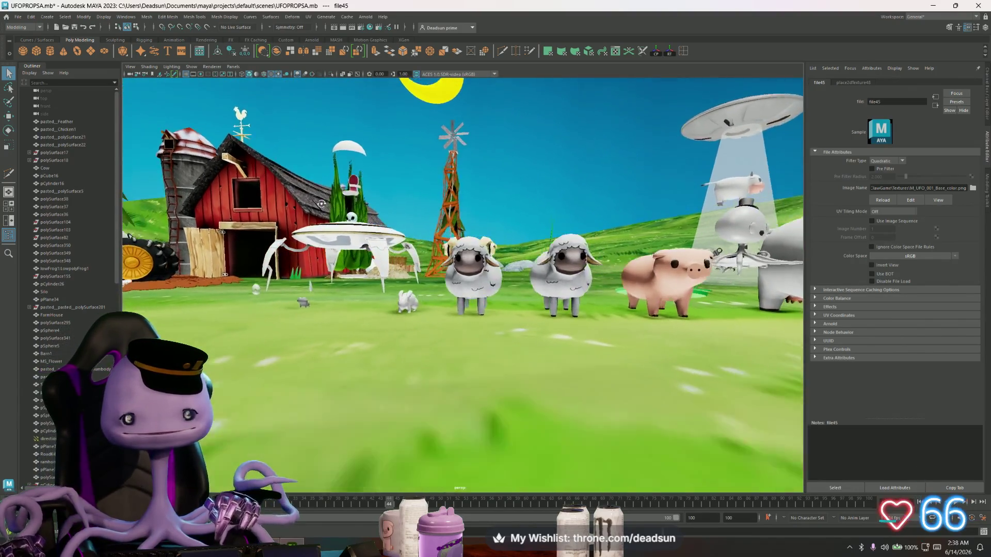
scroll(330, 206, up, 6)
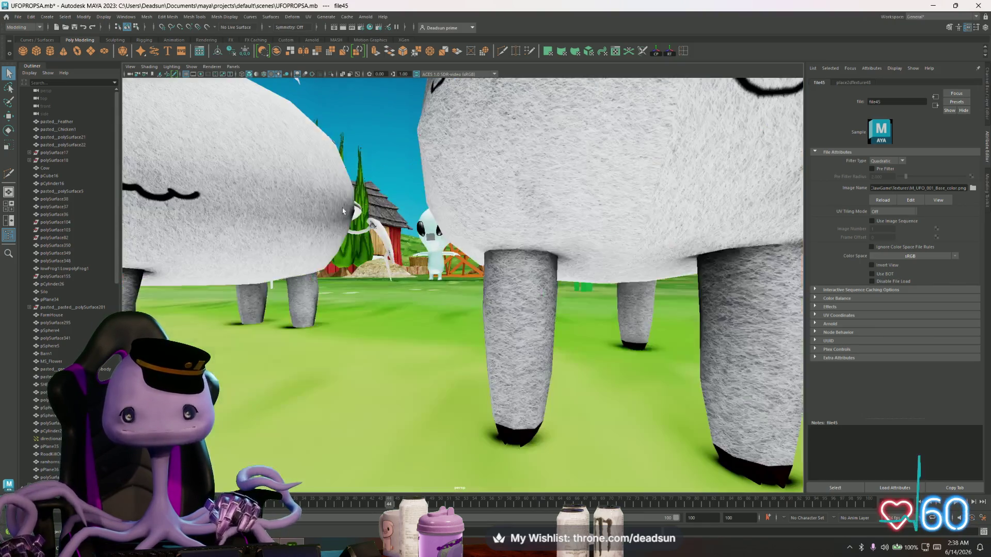
scroll(342, 210, down, 5)
Step: Inspect the UFO from overhead, then save the UFOPROPSA scene
mouse_move(360, 215)
alt+mouse_down()
mouse_move(471, 233)
mouse_move(481, 204)
mouse_move(477, 279)
mouse_move(453, 310)
mouse_move(521, 299)
mouse_move(459, 303)
mouse_move(513, 291)
alt+mouse_up()
scroll(482, 200, up, 4)
scroll(477, 279, up, 4)
scroll(521, 298, down, 3)
scroll(492, 299, up, 4)
scroll(459, 303, down, 5)
scroll(494, 299, down, 4)
scroll(513, 291, down, 4)
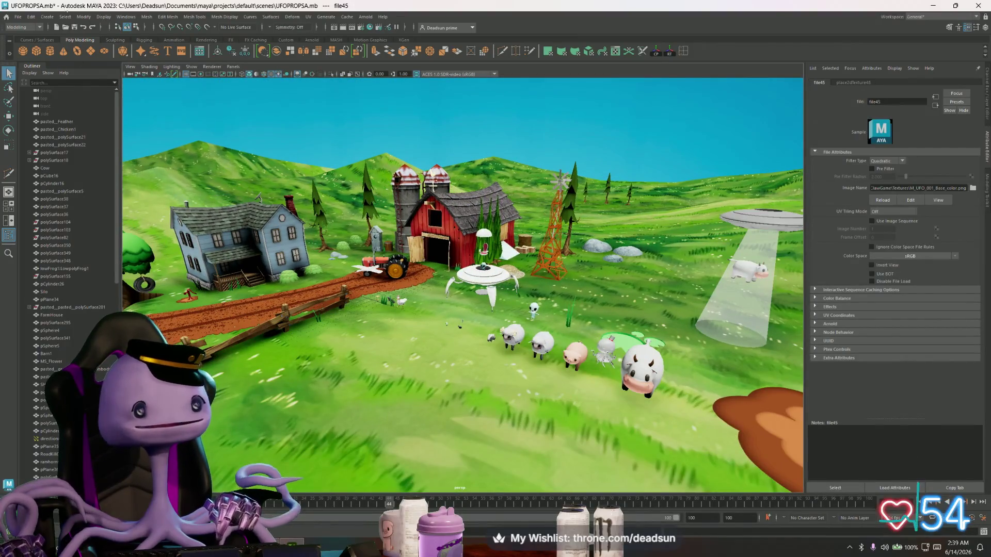
click(17, 17)
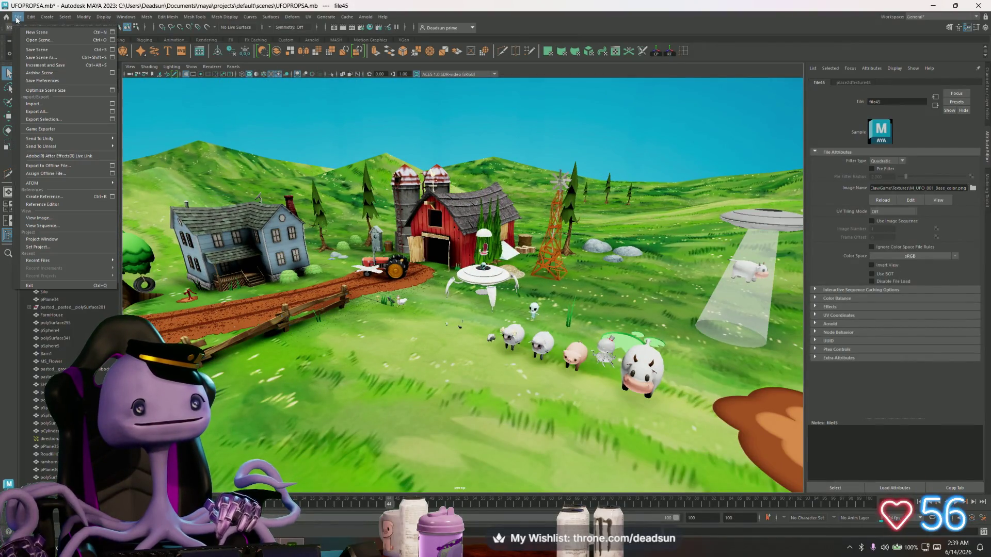
click(45, 50)
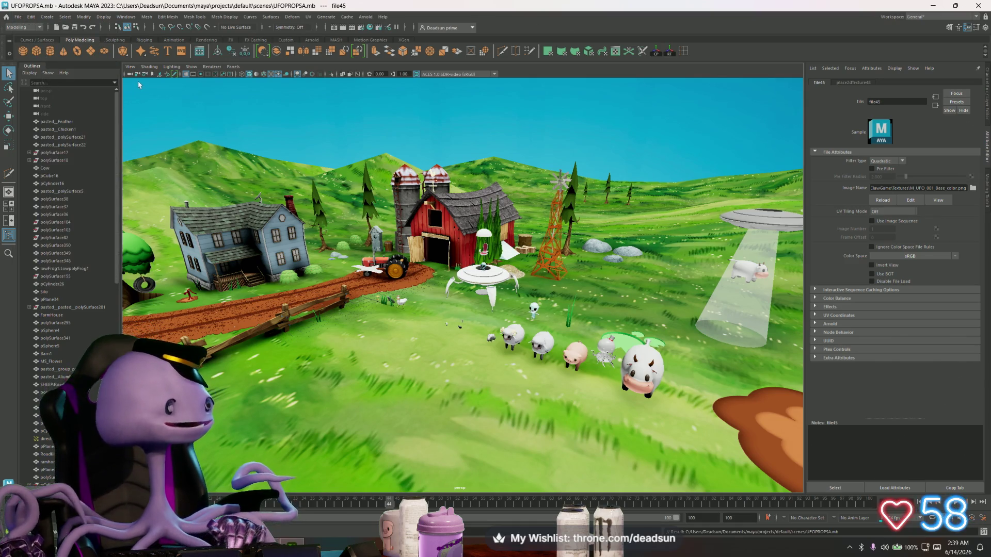